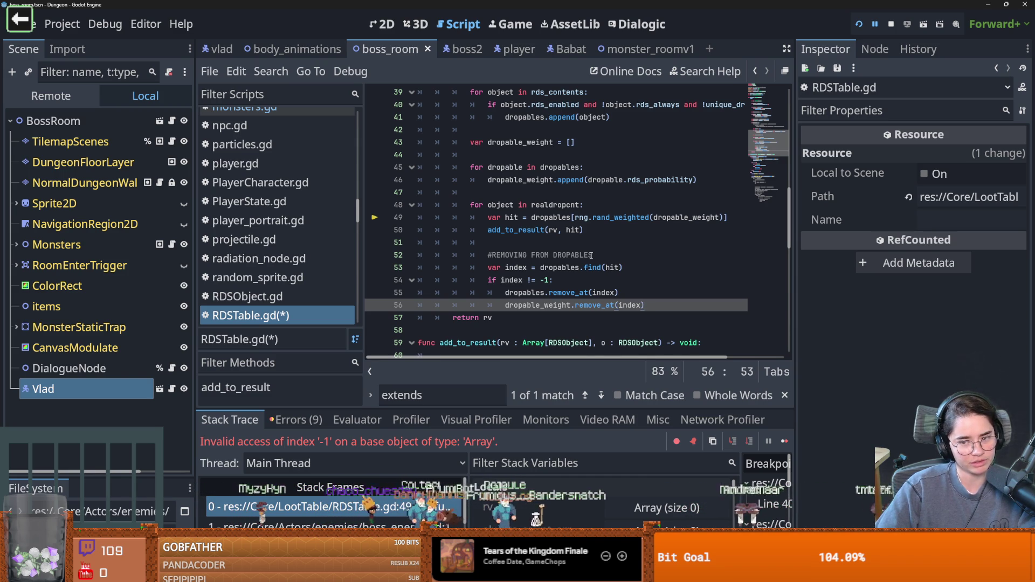
Save RDSTable.gd, enlarge the debugger panel, and open the boss_enemy.gd stack frame
left_click(581, 331)
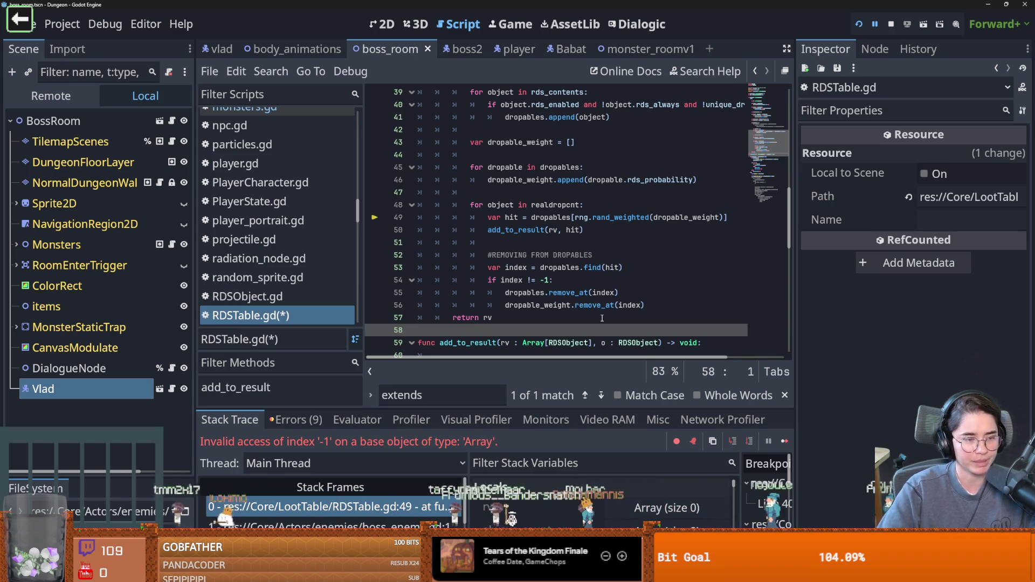
key("ctrl+s")
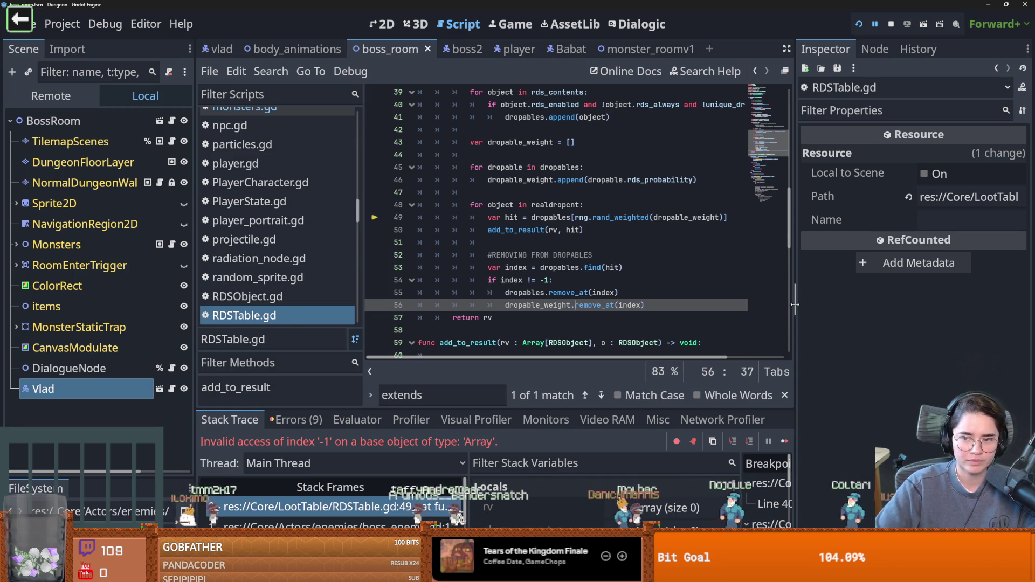
mouse_move(509, 410)
left_mouse_down()
mouse_move(507, 349)
mouse_move(504, 370)
left_mouse_up()
left_click(390, 486)
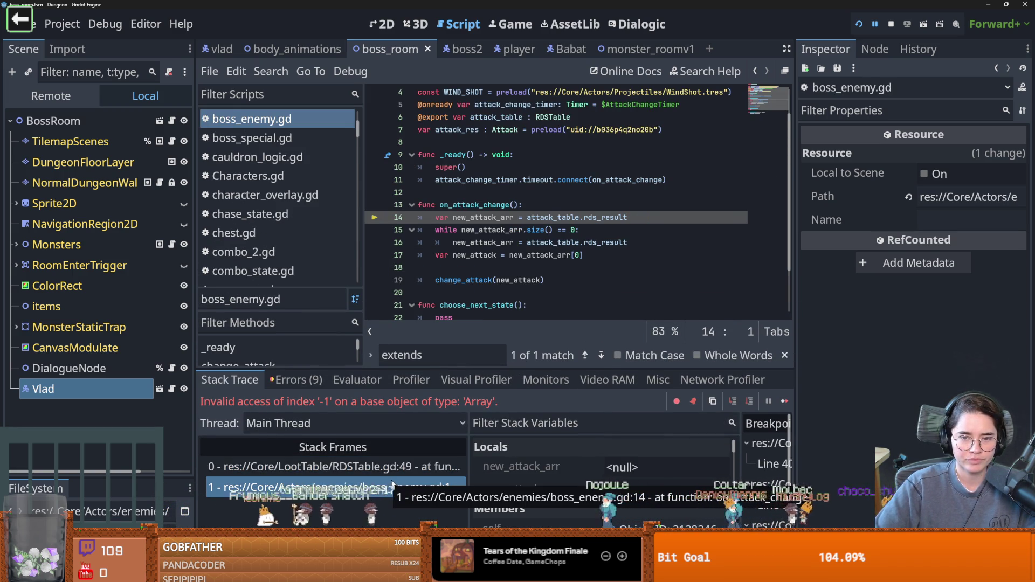
Delete the blank line before change_attack(new_attack) in boss_enemy.gd, save, and view the boss room in 2D
scroll(517, 277, "down", 1)
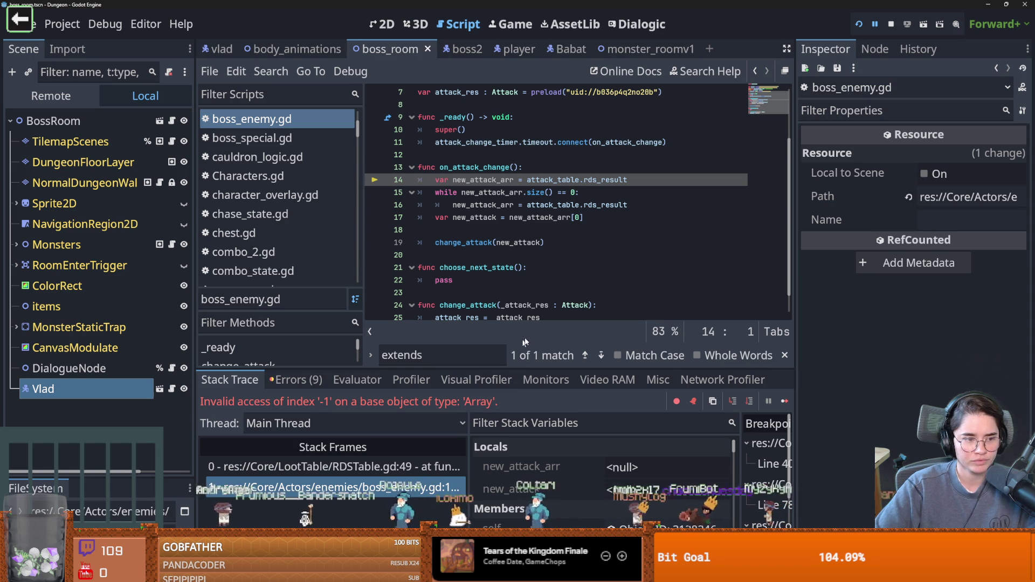
left_click(498, 282)
key("ctrl+s")
left_click(465, 230)
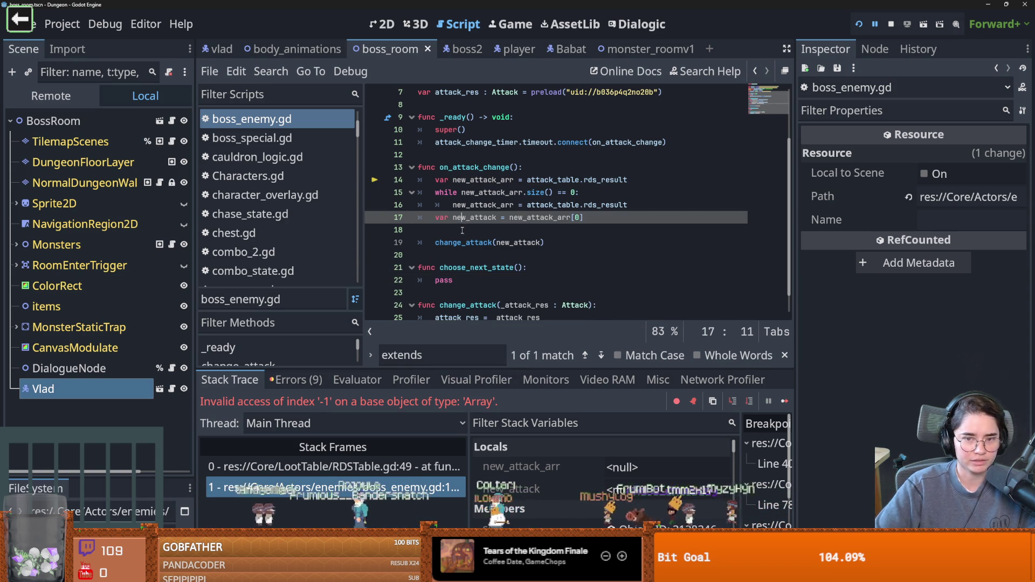
key("BackSpace")
key("ctrl+s")
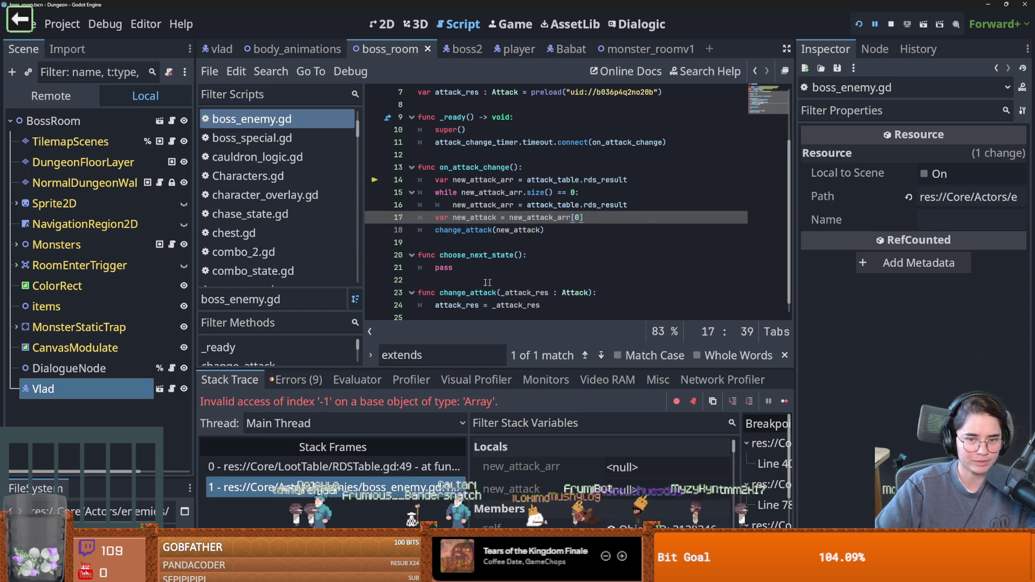
left_click(108, 390)
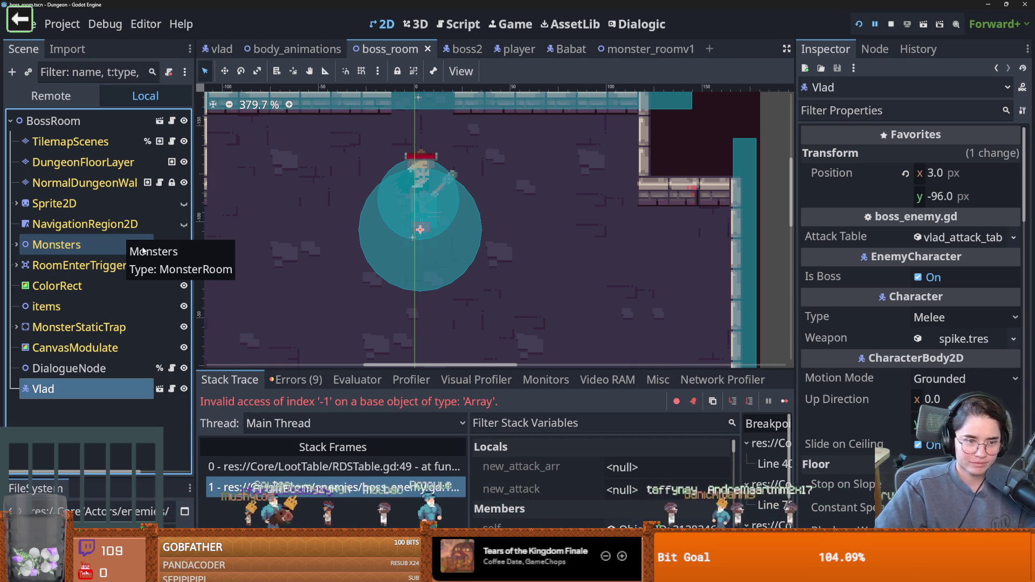
Save the scene, widen the Scene dock, and open the Monsters node's monsters.gd script
key("ctrl+s")
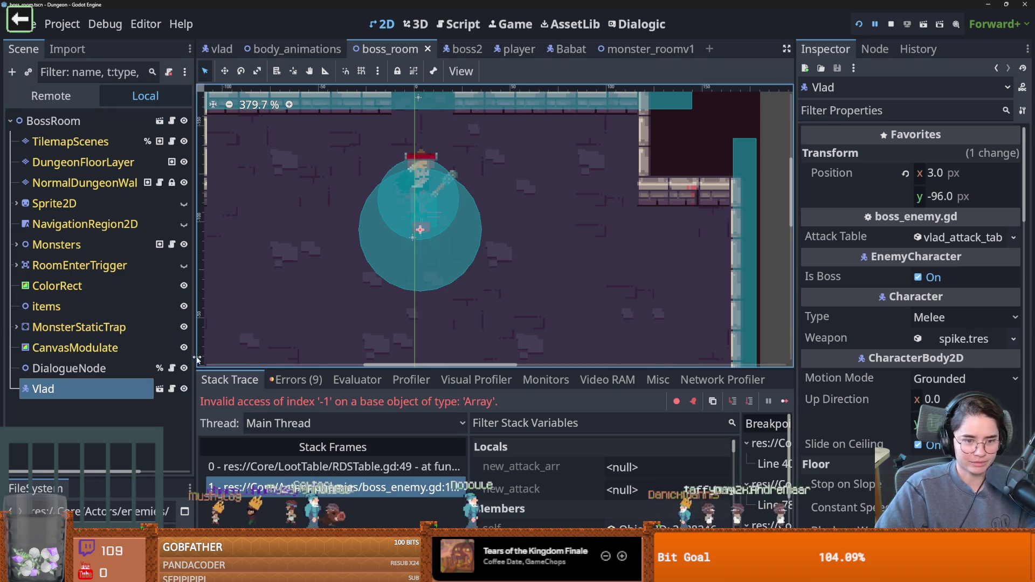
mouse_move(195, 360)
left_mouse_down()
mouse_move(277, 367)
mouse_move(233, 372)
left_mouse_up()
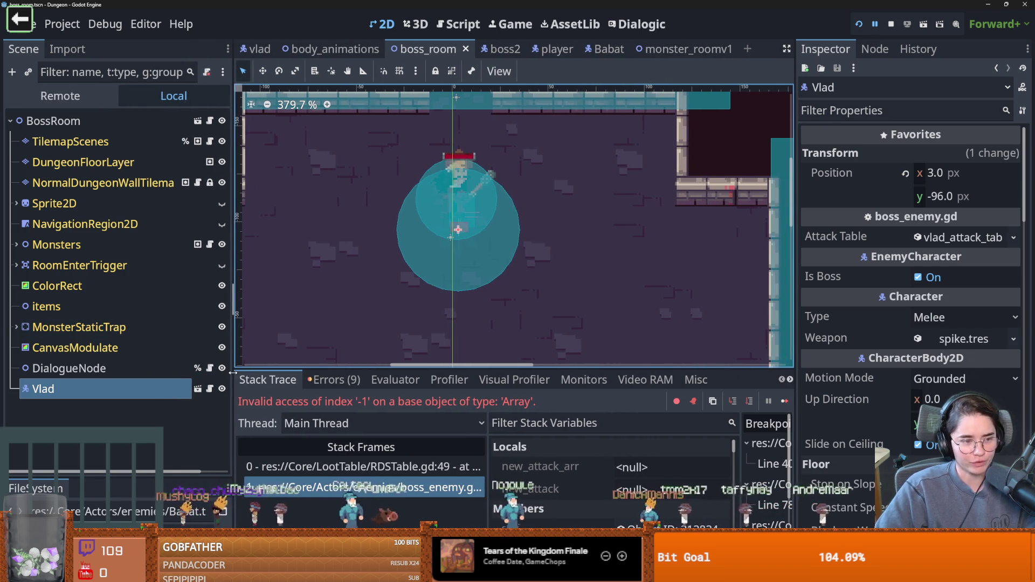
scroll(270, 379, "down", 1)
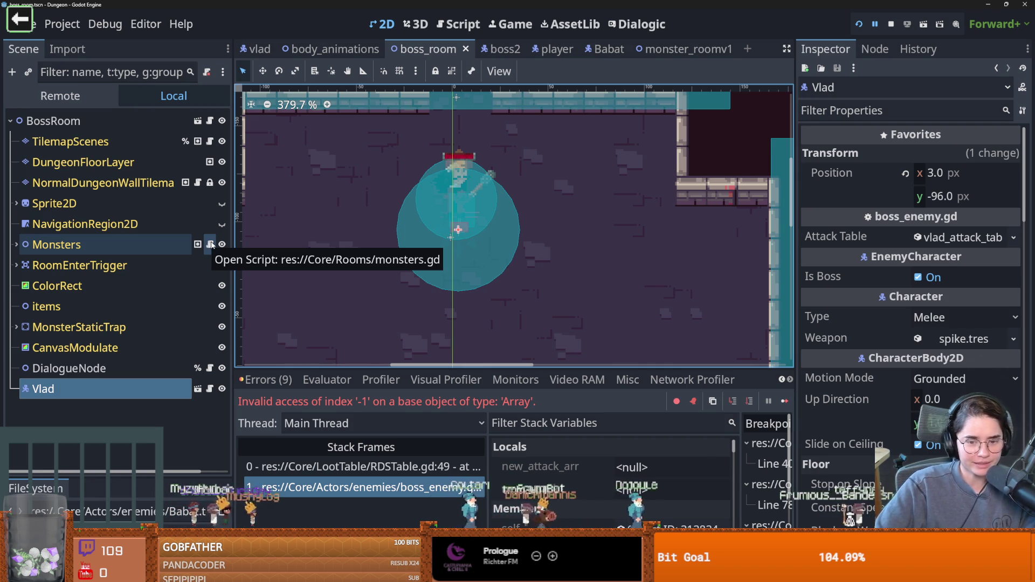
left_click(210, 244)
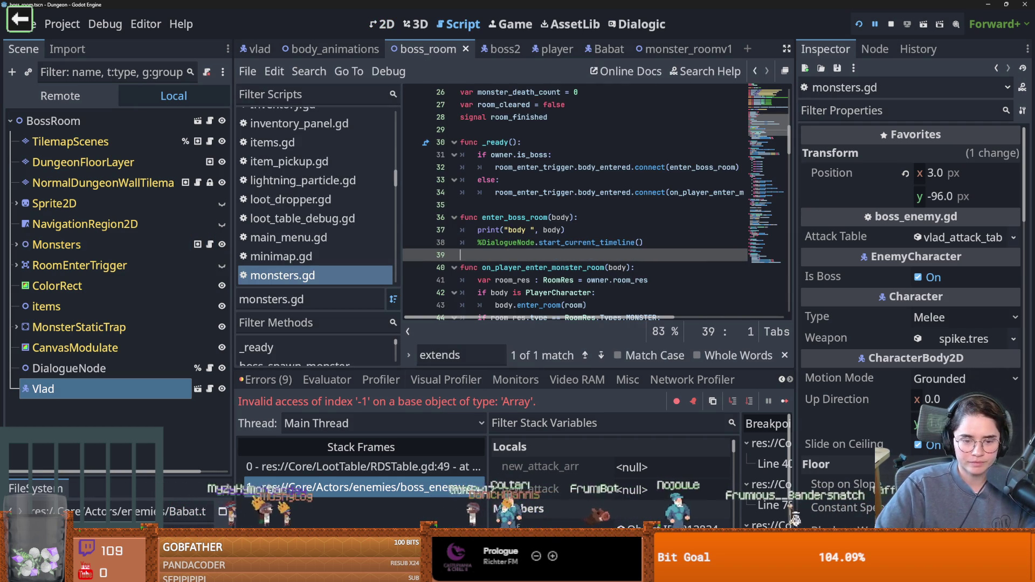
Review the Output log, then open RDSTable.gd at failing line 49 from the stack trace
key("alt+o")
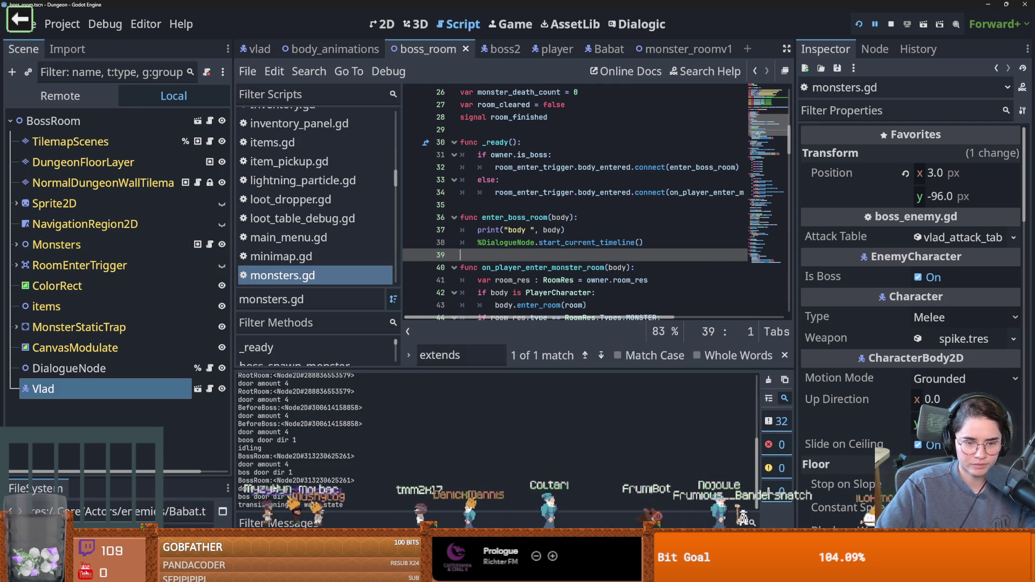
scroll(257, 484, "up", 3)
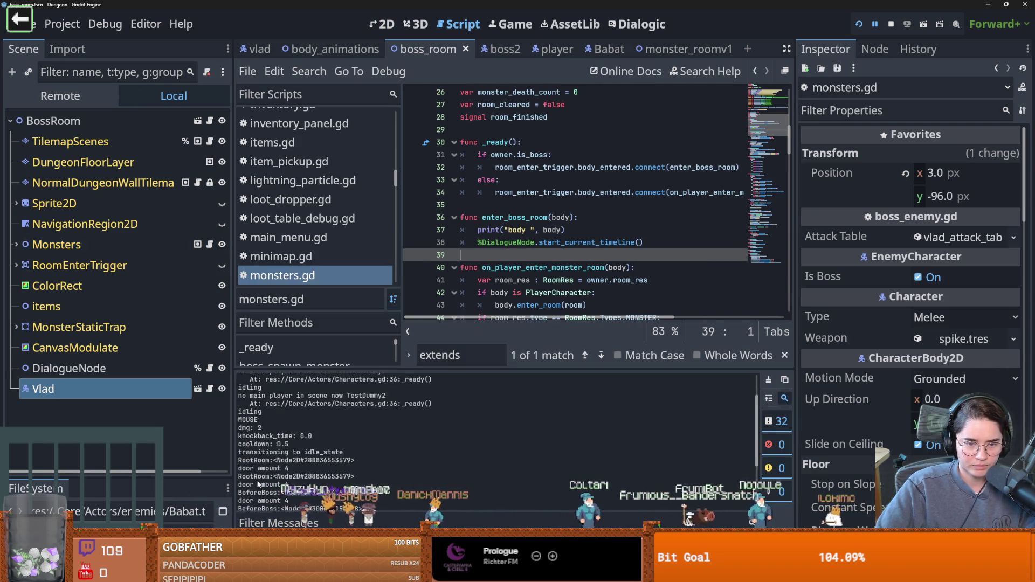
scroll(258, 484, "up", 3)
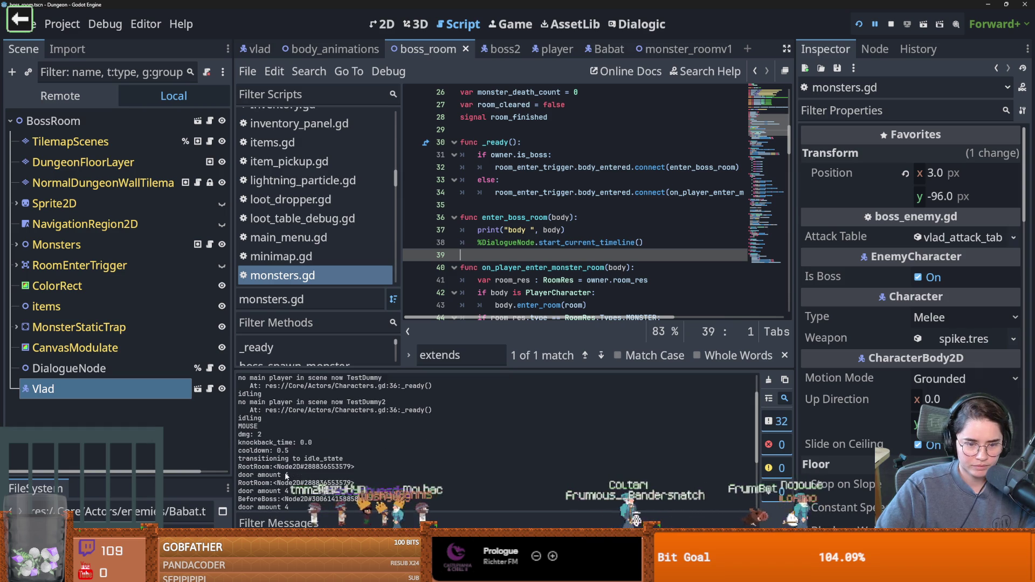
scroll(286, 476, "down", 2)
scroll(298, 479, "down", 2)
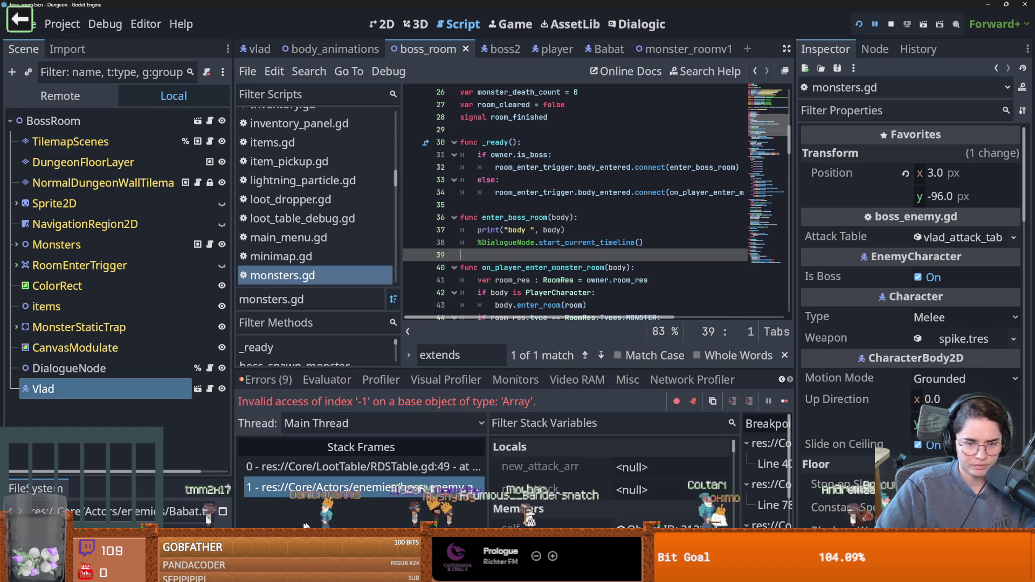
left_click(351, 467)
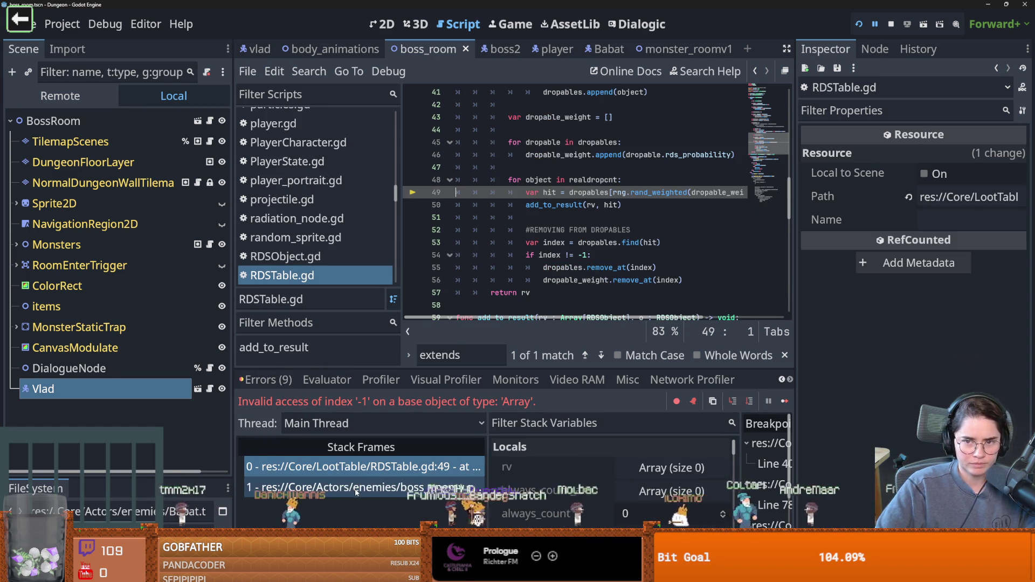
Trace on_attack_change and attack_change_timer in boss_enemy.gd, then open the vlad scene
left_click(356, 488)
double_click(523, 182)
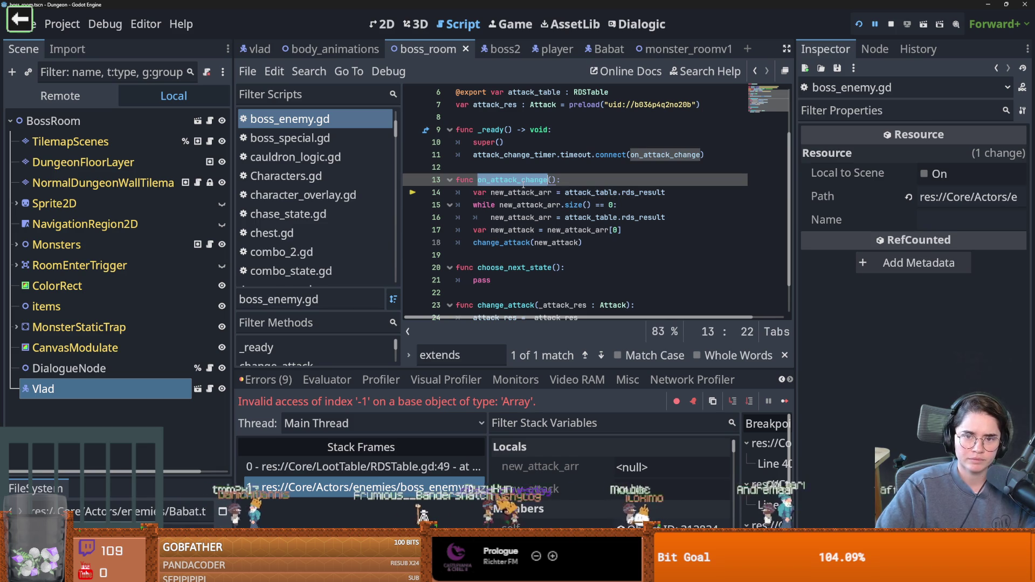
double_click(515, 154)
scroll(524, 236, "up", 2)
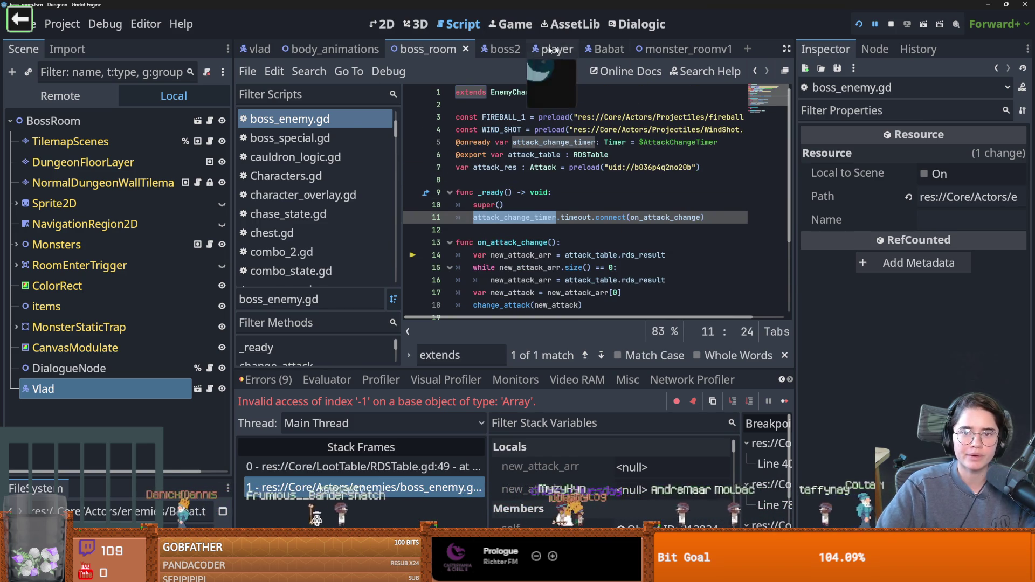
left_click(256, 49)
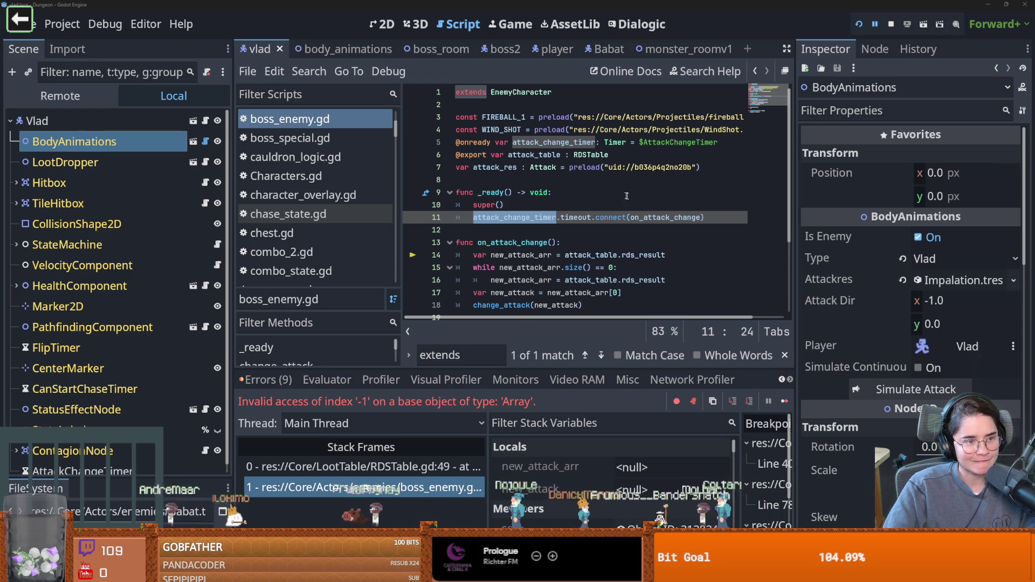
Inspect the CanStartChaseTimer node's Autostart setting alongside the boss_enemy.gd script
left_click(552, 200)
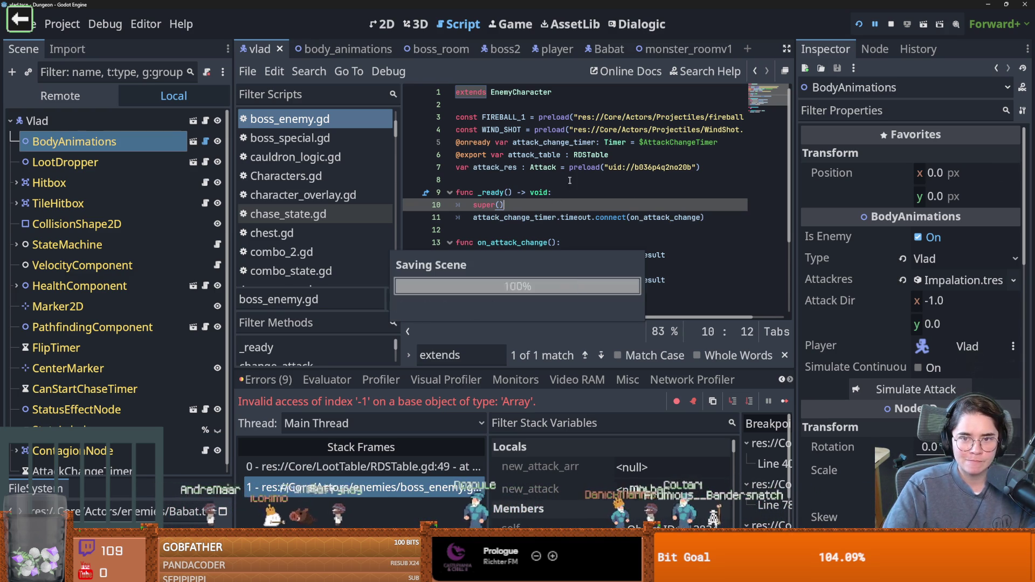
scroll(127, 337, "down", 1)
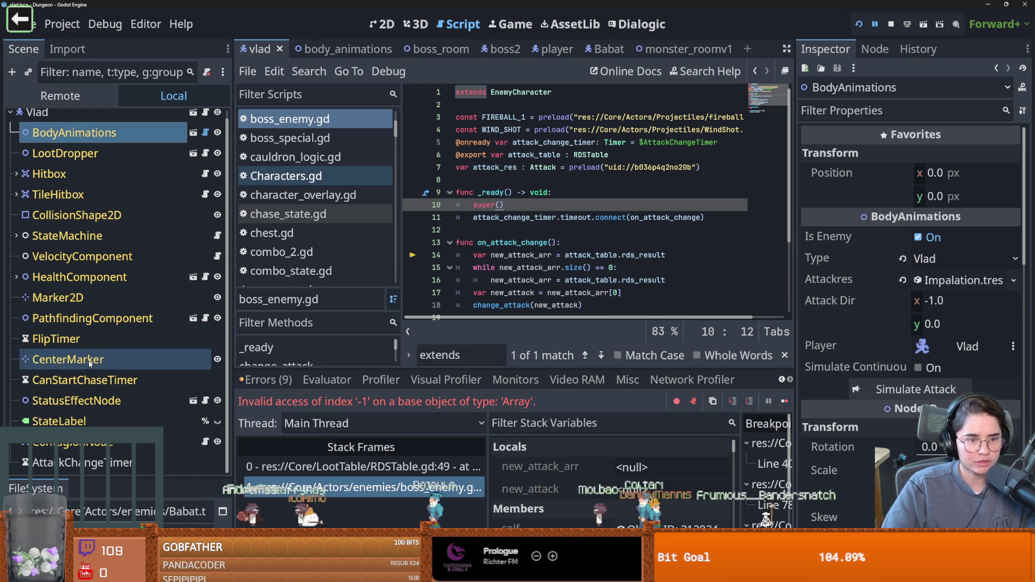
left_click(85, 380)
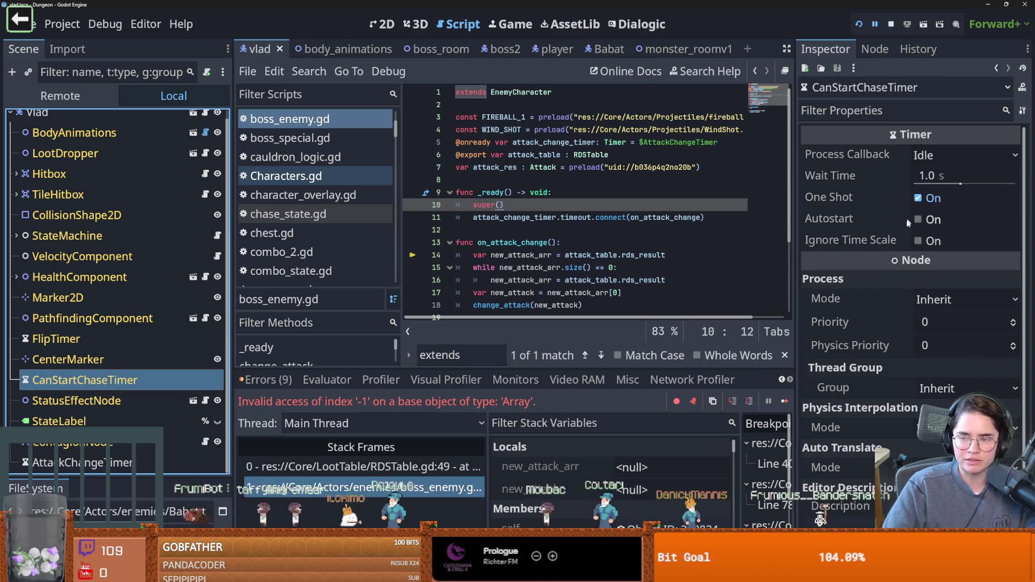
left_click(878, 218)
mouse_move(877, 219)
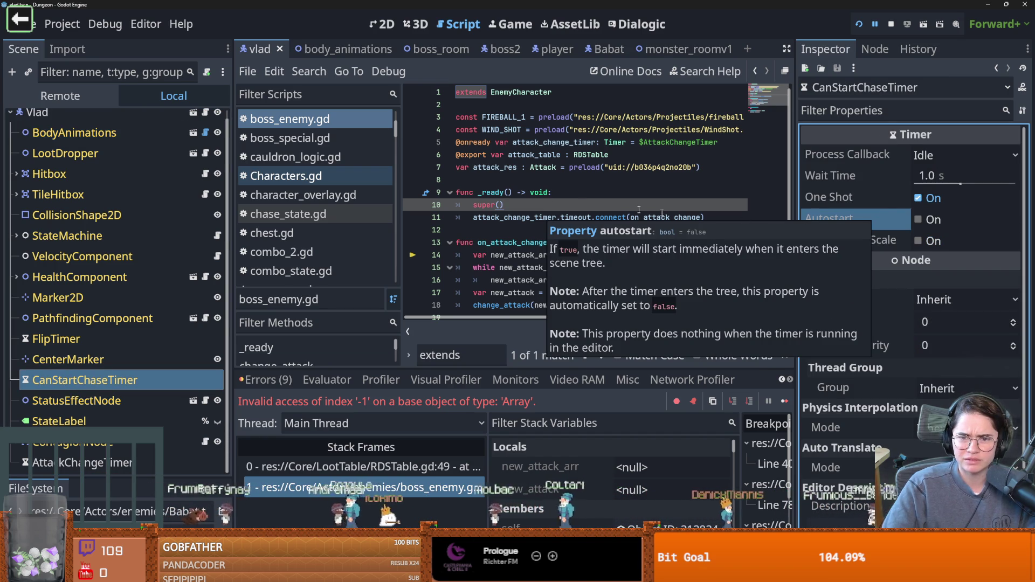
left_click(542, 180)
scroll(542, 180, "down", 2)
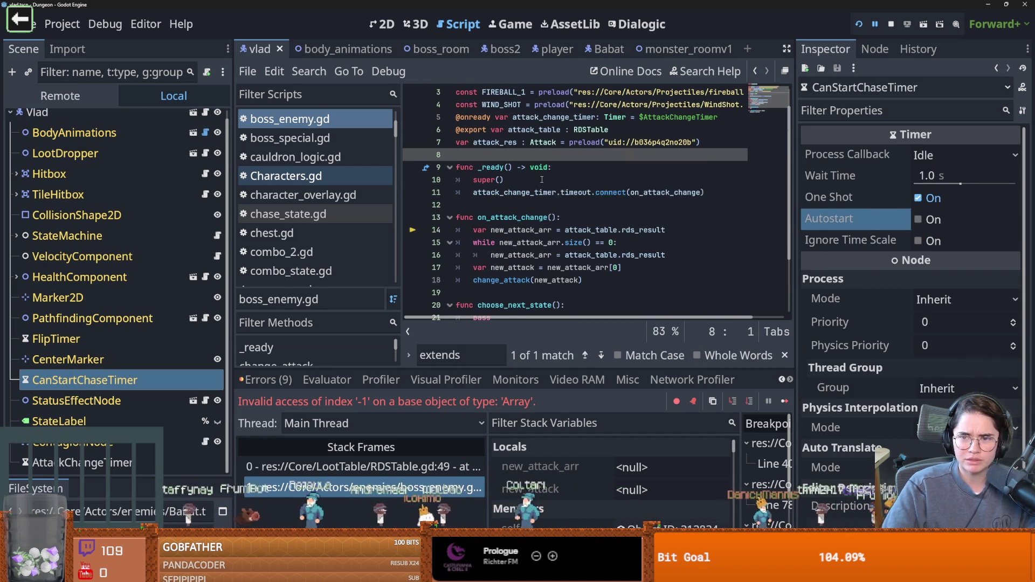
mouse_move(542, 179)
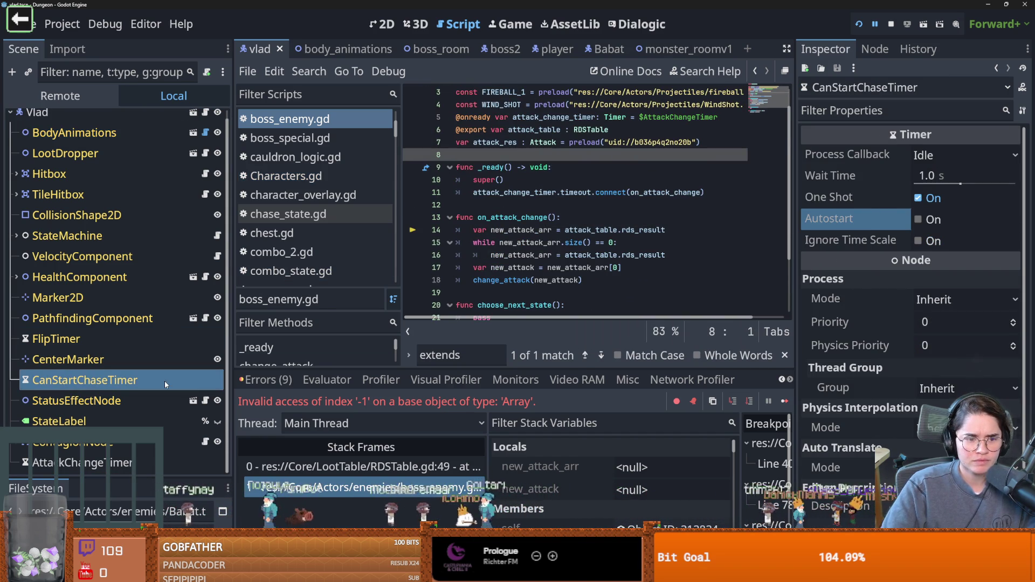
Turn off Autostart on AttackChangeTimer, save the vlad scene, and run the game
left_click(96, 463)
left_click(918, 220)
key("ctrl+s")
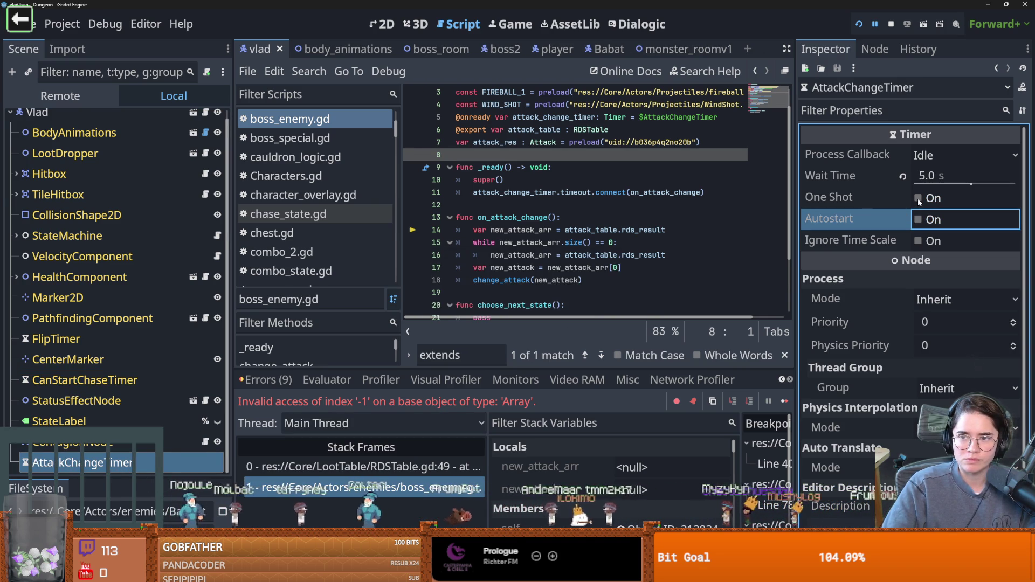
left_click(864, 27)
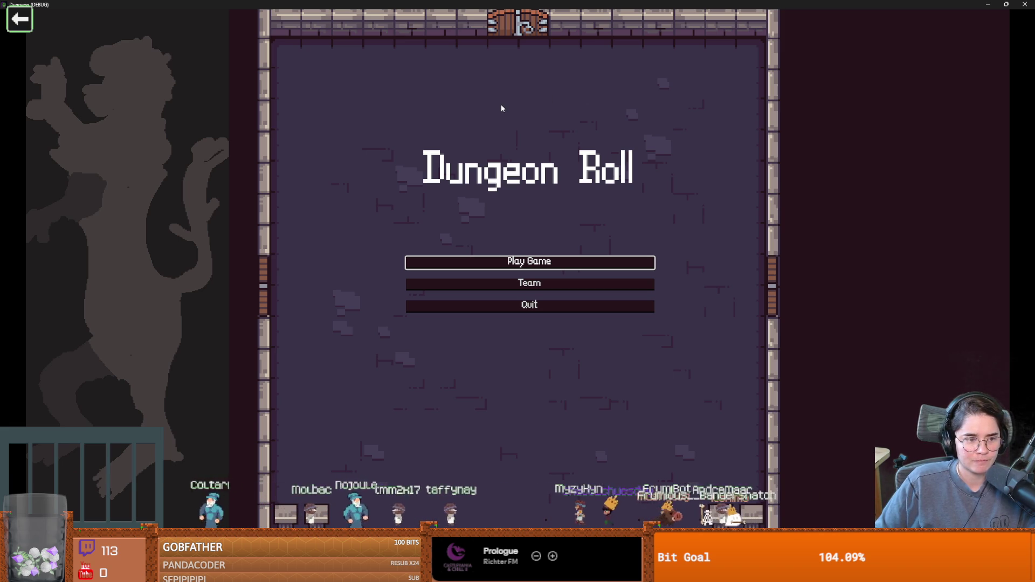
Start a new game as the Warrior, shrink the game to a small window, then stop it
left_click(558, 259)
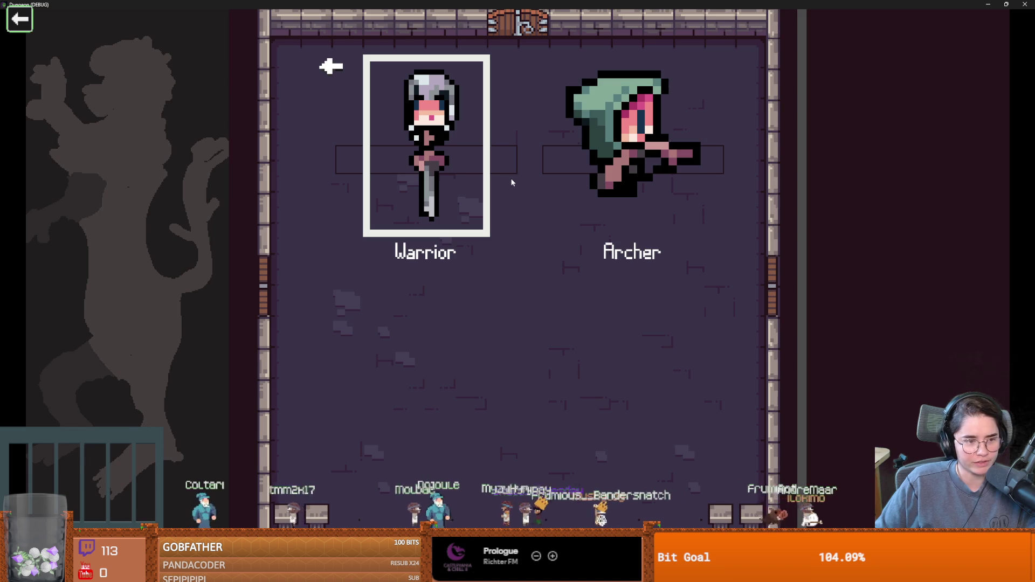
left_click(511, 184)
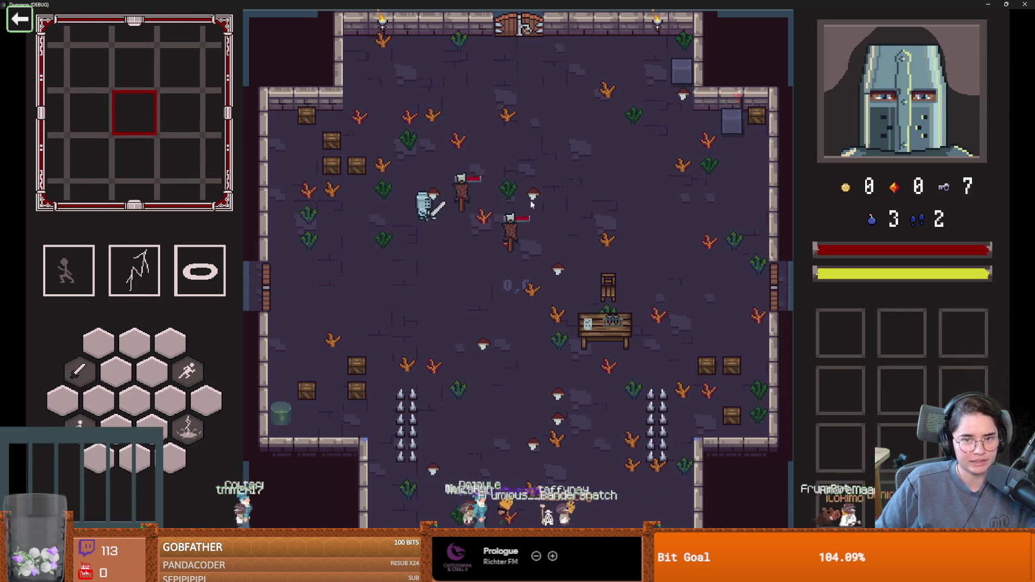
key("super+Down")
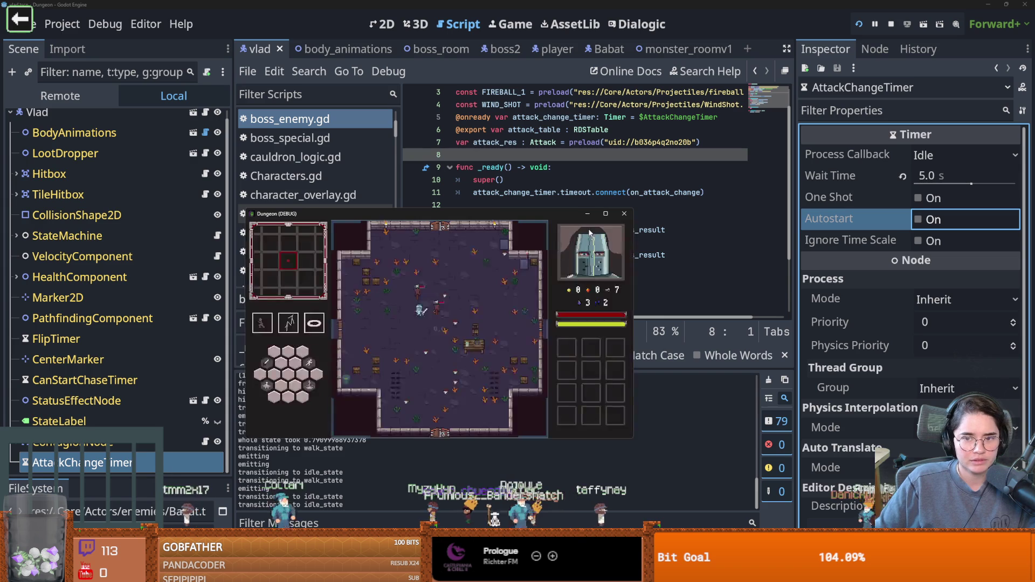
left_click(624, 214)
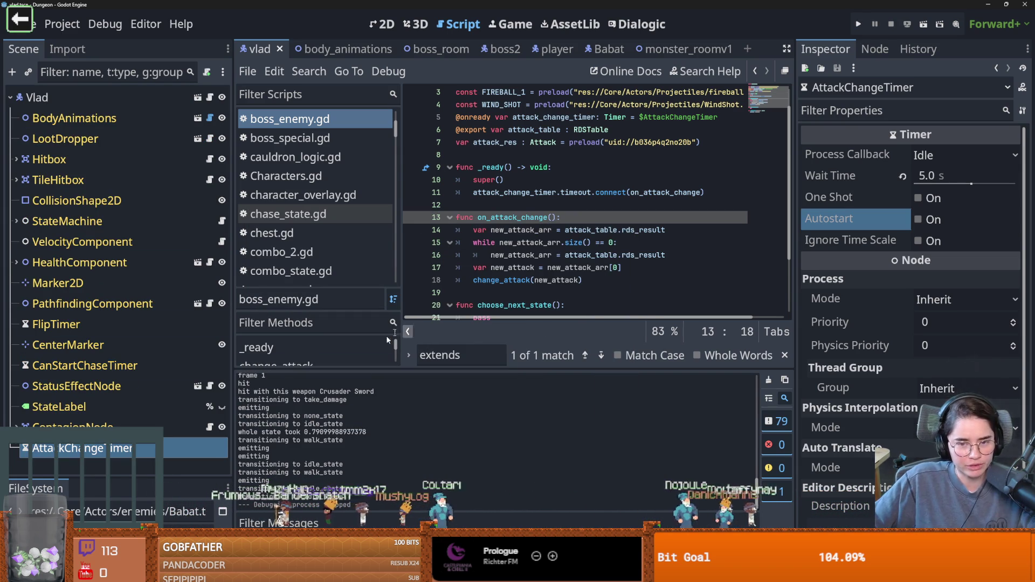
Open compass.gd and resize the script list, Scene dock and editor to enlarge the code area
left_click(269, 284)
left_click_drag(402, 290, 212, 283)
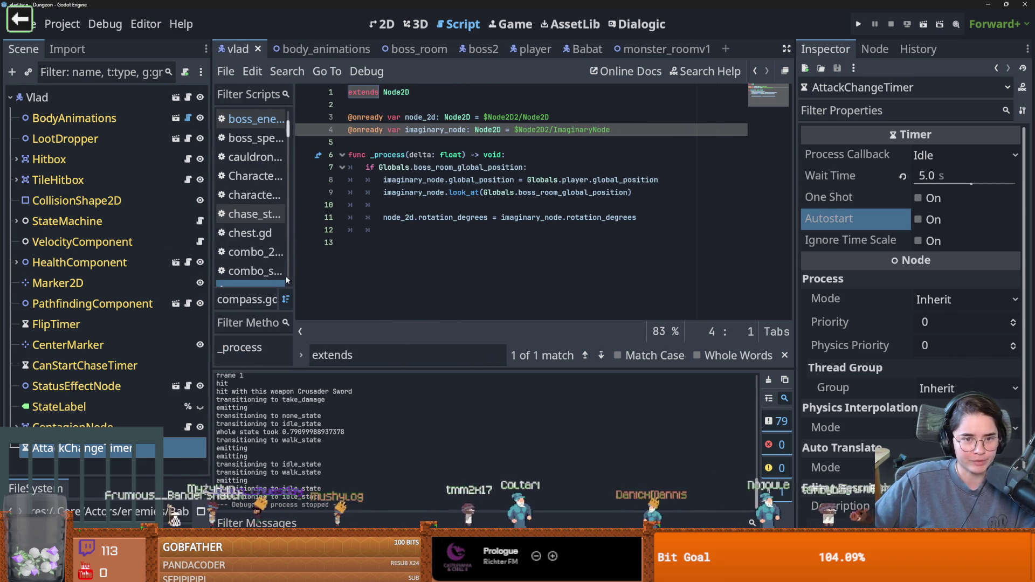
left_click_drag(305, 276, 314, 277)
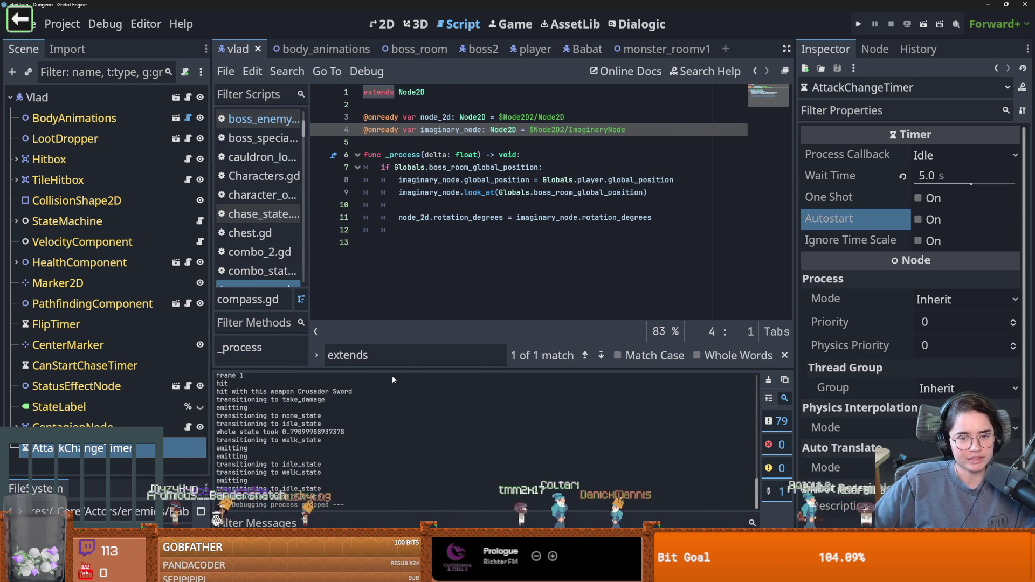
left_click_drag(394, 371, 394, 404)
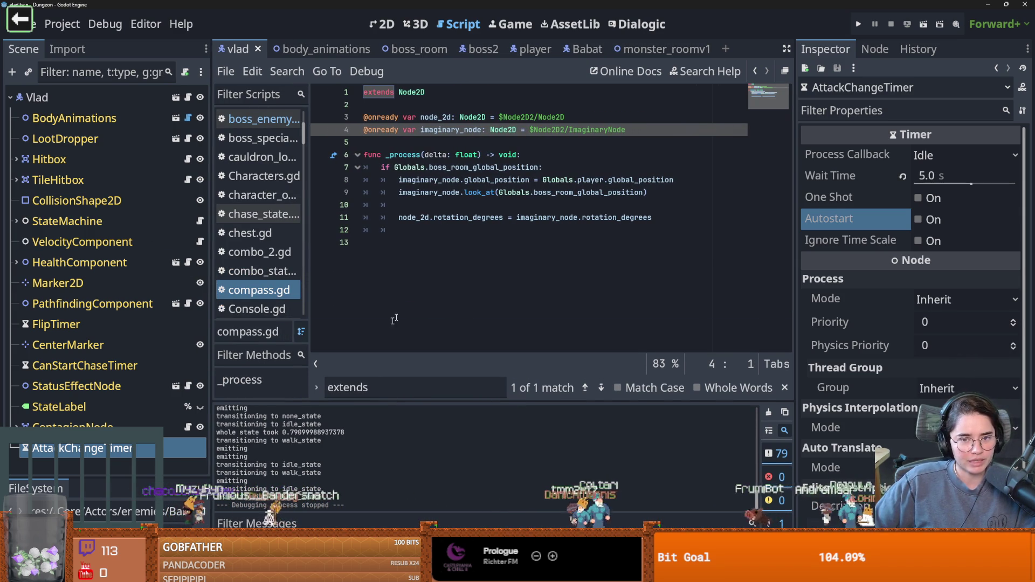
Remove the trailing empty line from compass.gd and save it
left_click(419, 229)
left_click(417, 206)
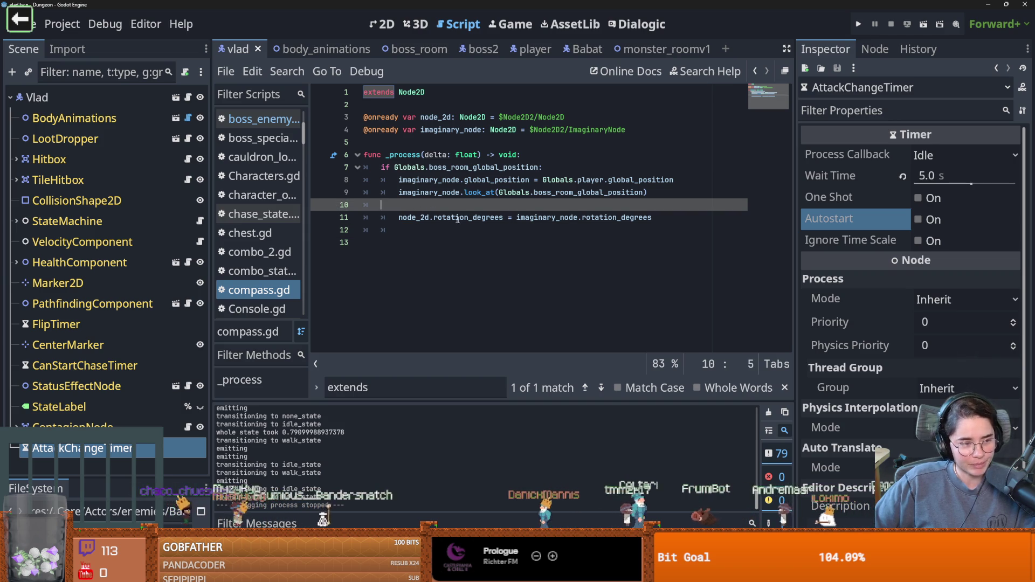
key("ctrl+s")
left_click(435, 231)
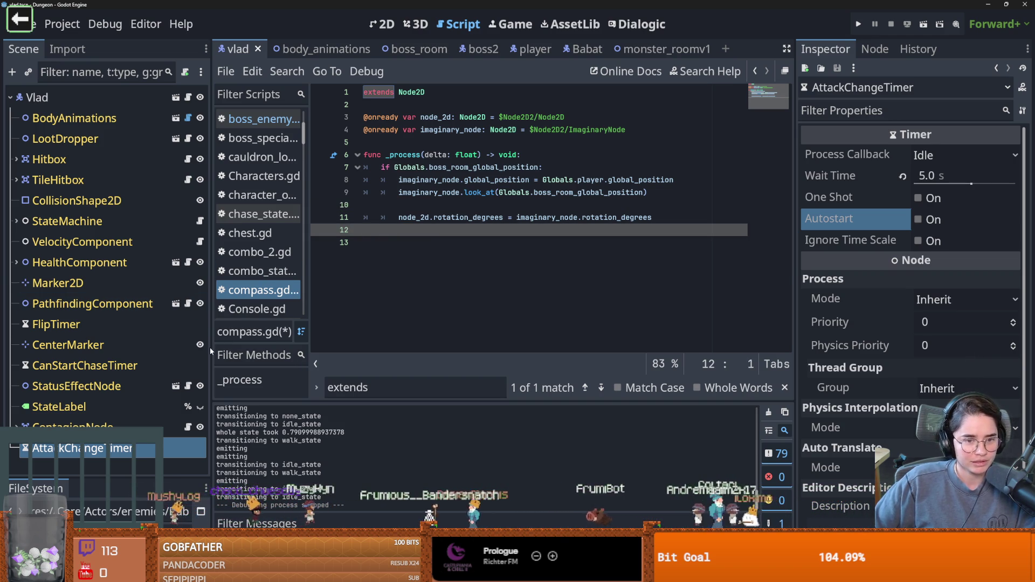
left_click_drag(211, 348, 220, 348)
key("ctrl+s")
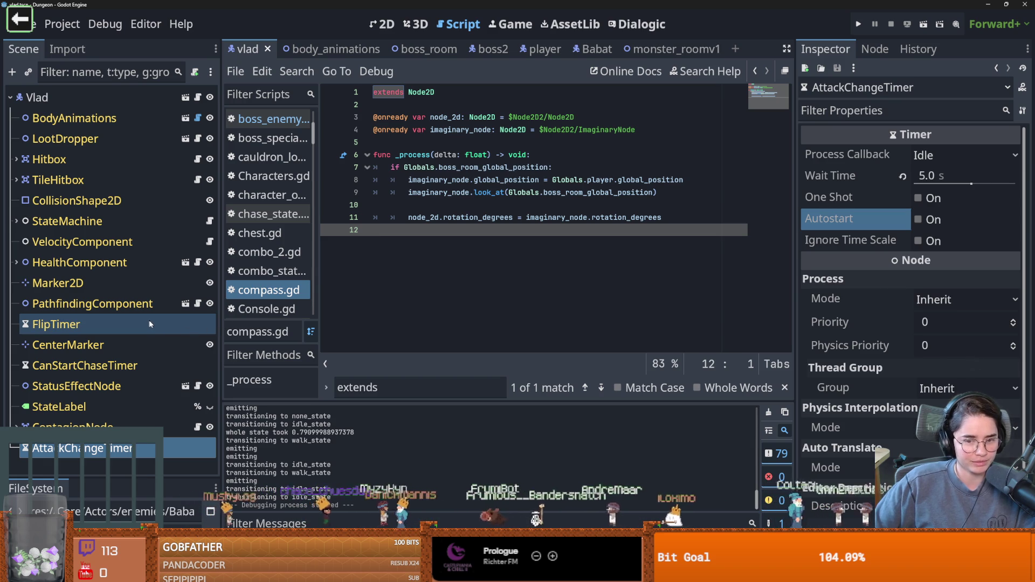
Select PathfindingComponent and return to the boss_enemy.gd script
left_click(102, 304)
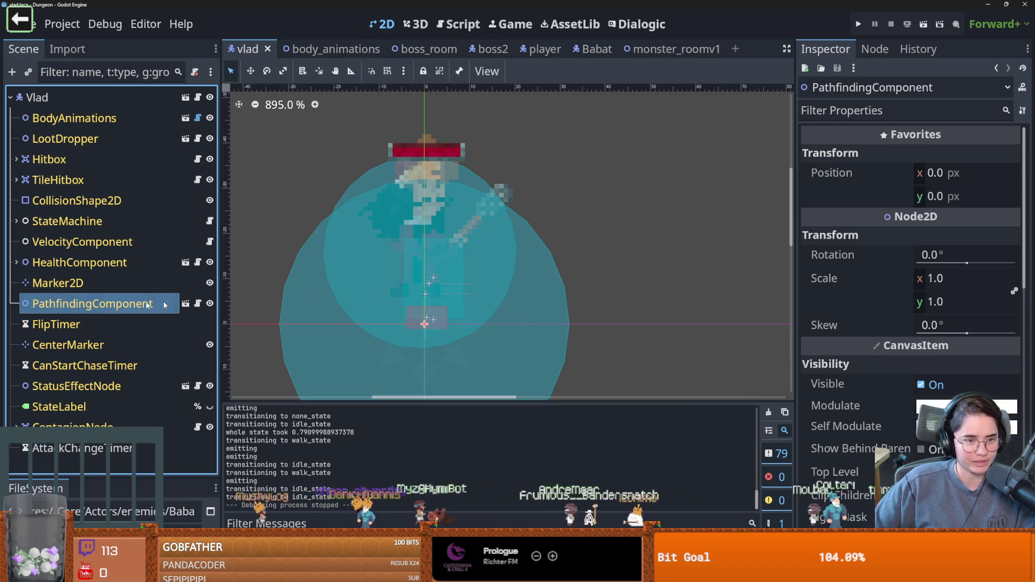
left_click(198, 97)
scroll(422, 238, "up", 1)
scroll(422, 238, "down", 1)
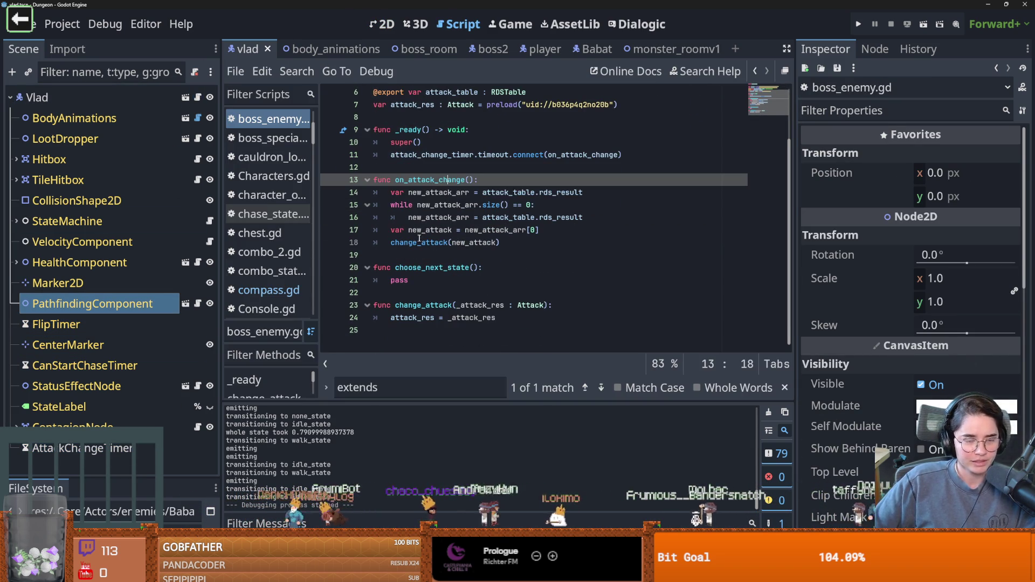
Browse boss_enemy.gd down to its last line, widening the Scene dock slightly
left_click(341, 256)
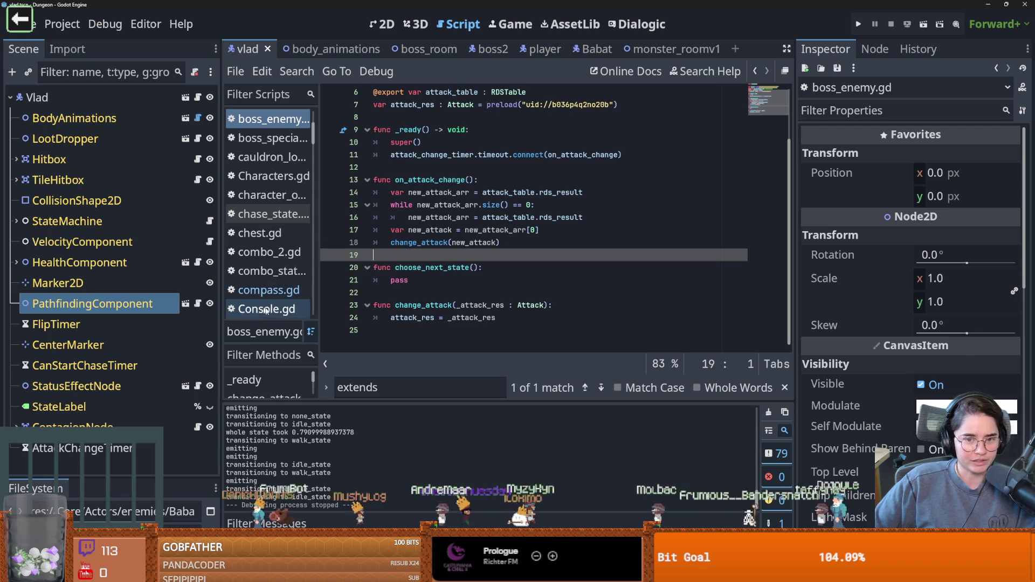
left_click_drag(221, 355, 232, 356)
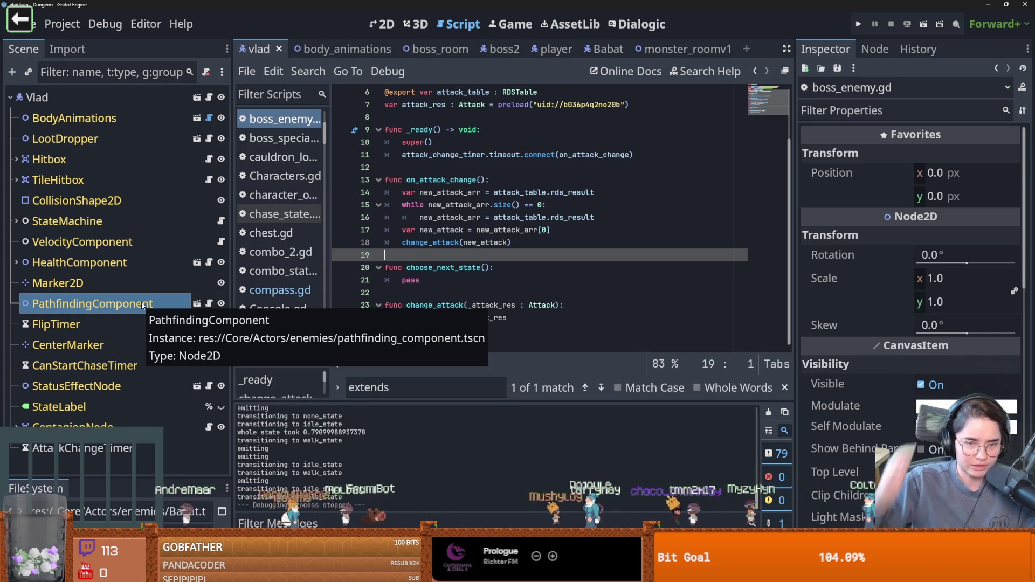
left_click(424, 293)
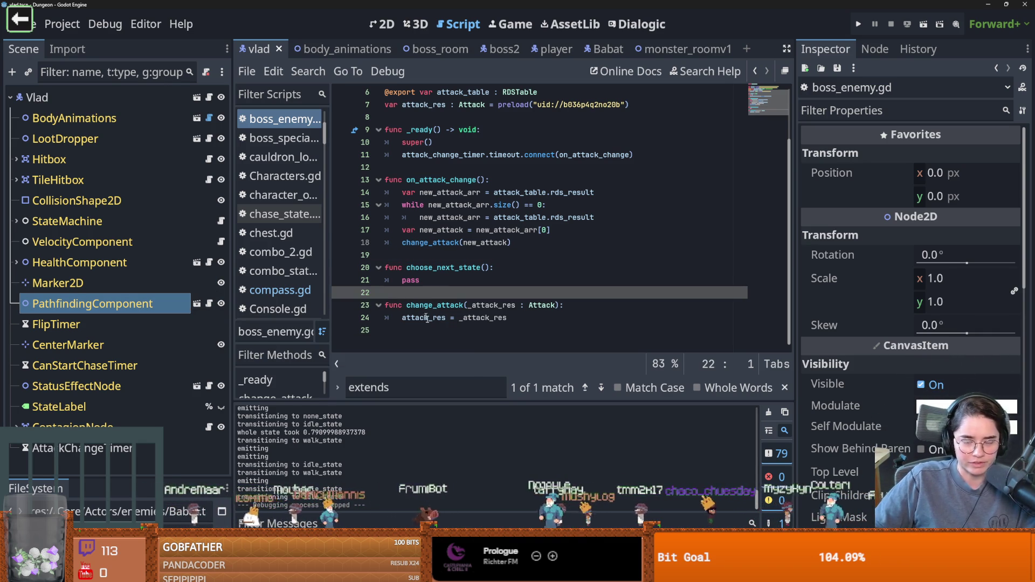
key("Down")
key("Down")
key("Down")
Inspect CanStartChaseTimer's 1.0 s one-shot settings and view the vlad scene in 2D
left_click(83, 300)
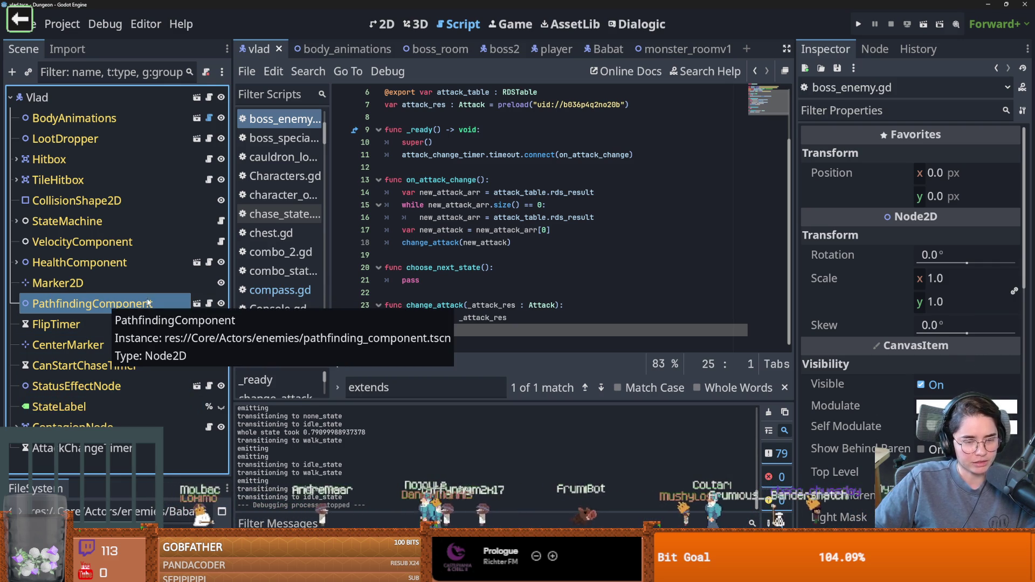
left_click(87, 367)
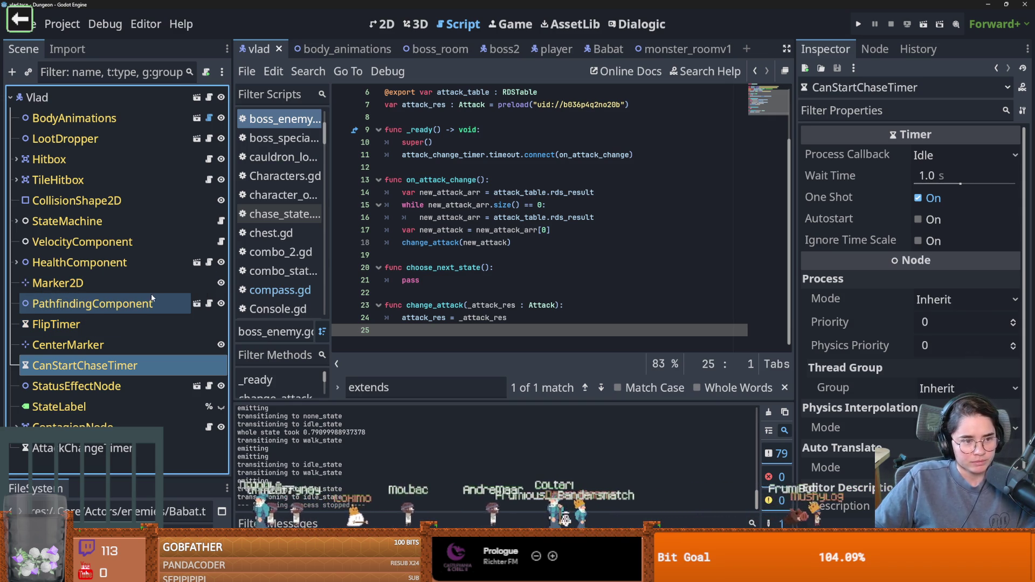
left_click(382, 23)
scroll(439, 178, "down", 2)
scroll(438, 178, "up", 1)
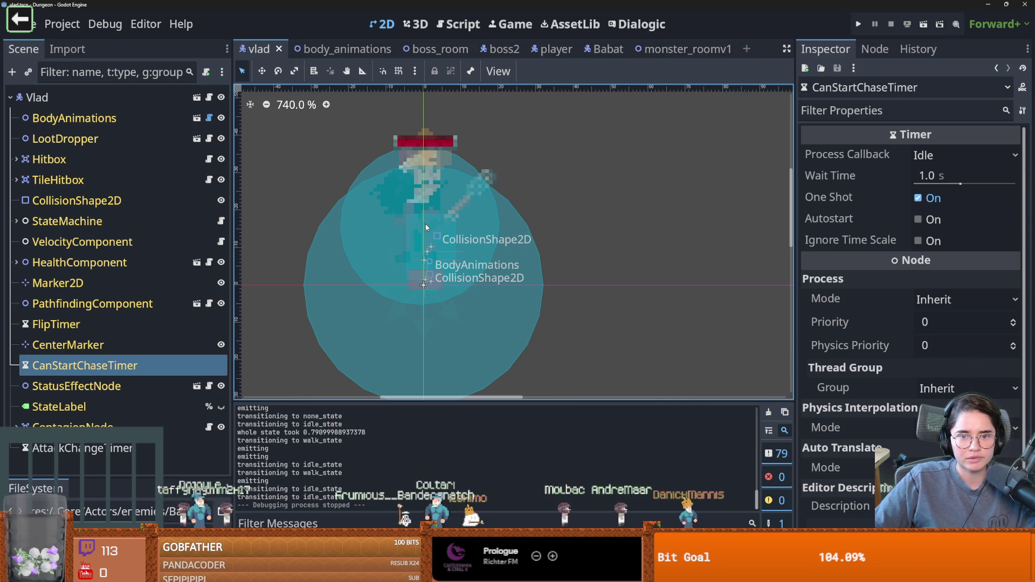
Playtest as the Warrior with the default room, walk right into the next room, then stop with F8
left_click(859, 24)
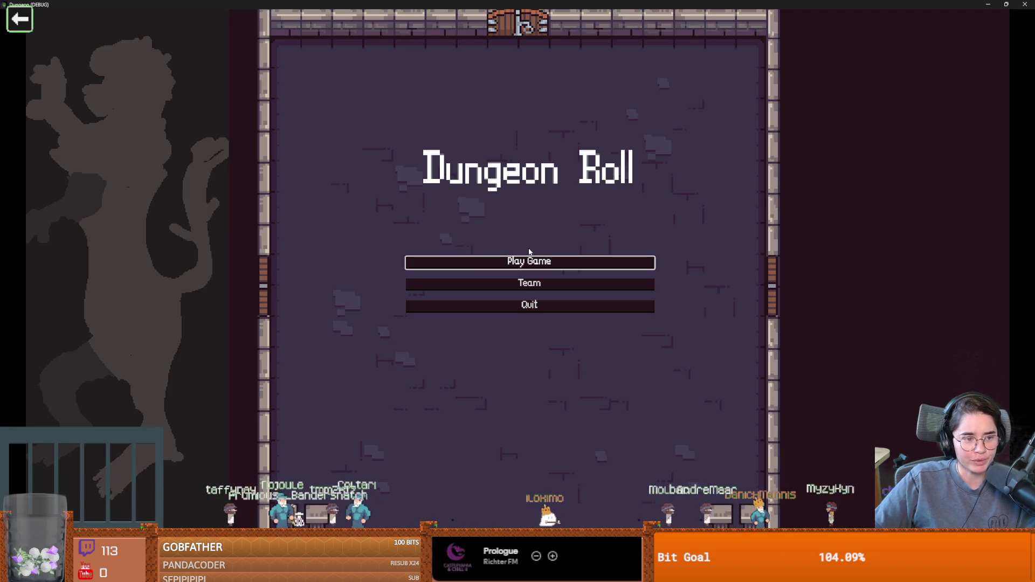
left_click(540, 261)
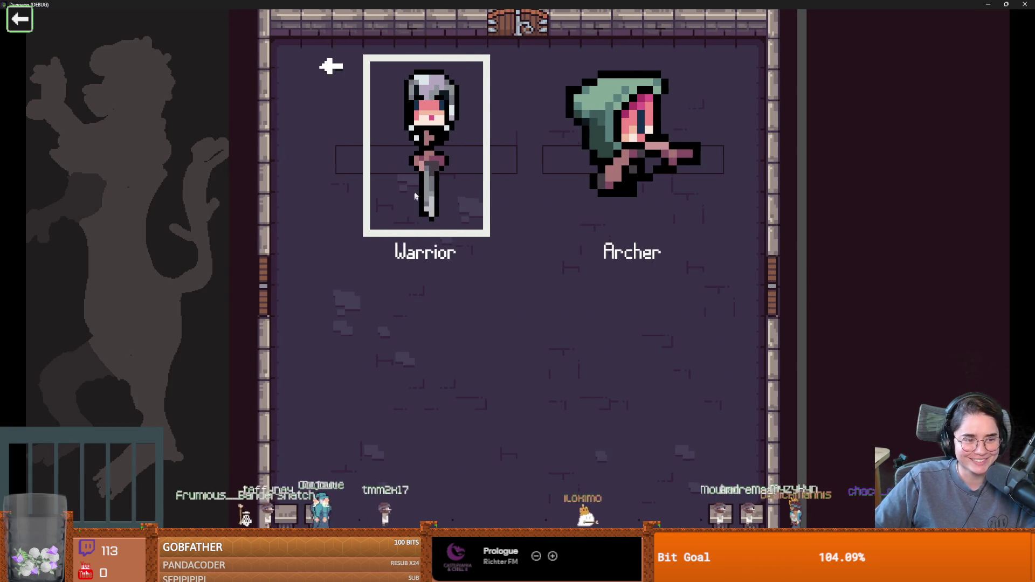
left_click(481, 237)
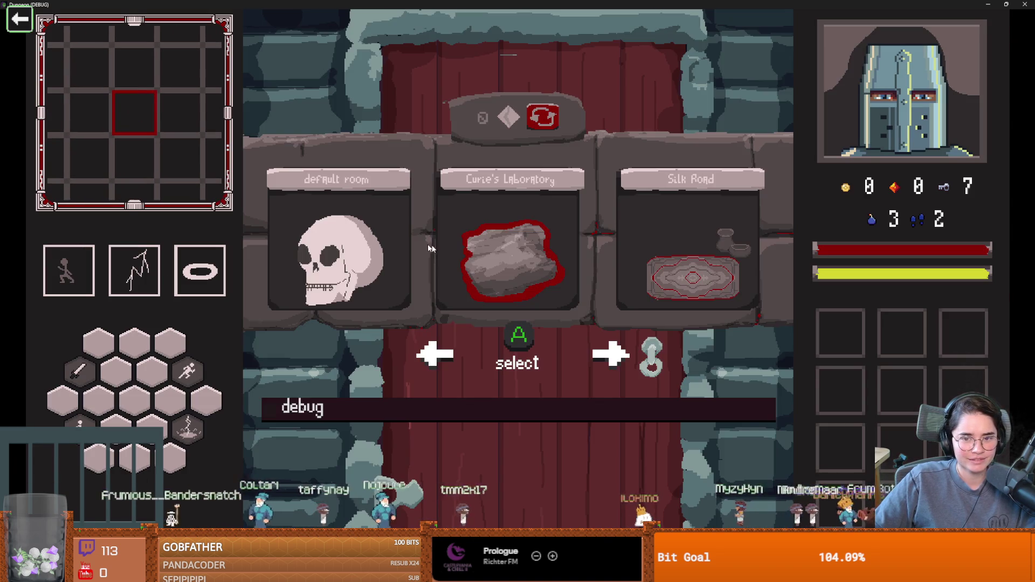
left_click(429, 248)
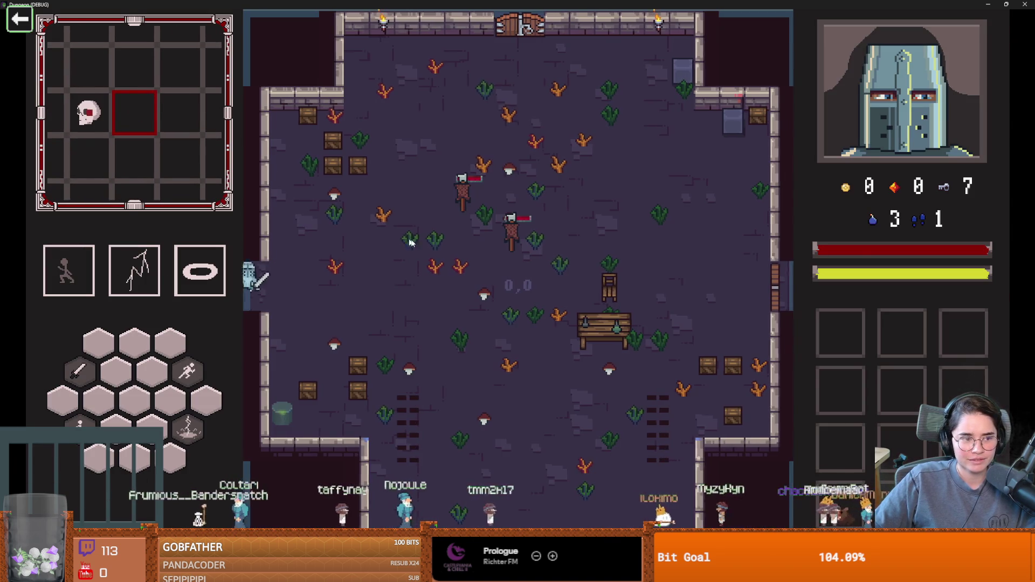
key("d")
key("F8")
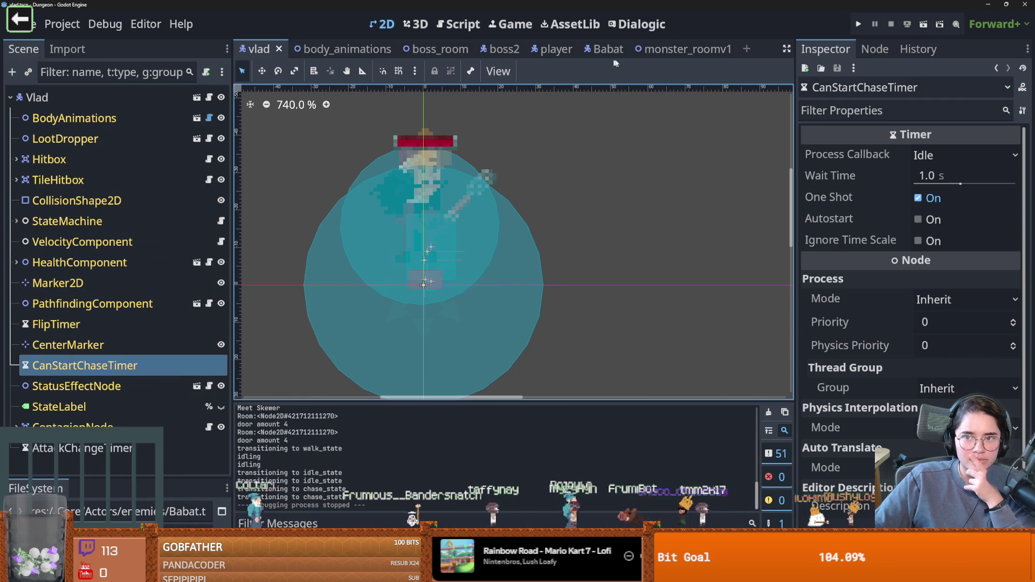
Open monster_roomv1, select MonsterStaticTrap, and find on_player_enter_monster_room in monsters.gd
left_click(674, 49)
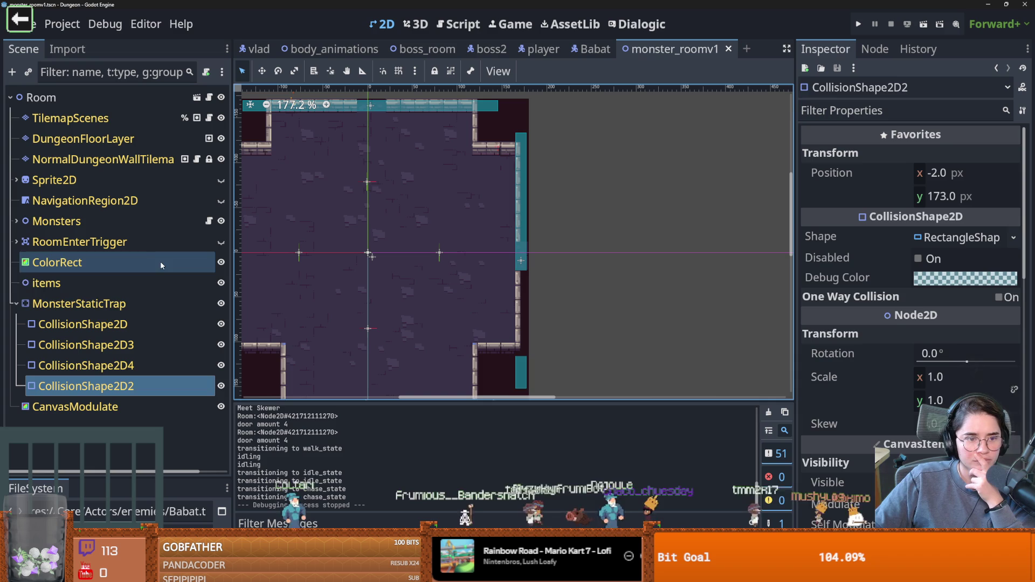
left_click(164, 305)
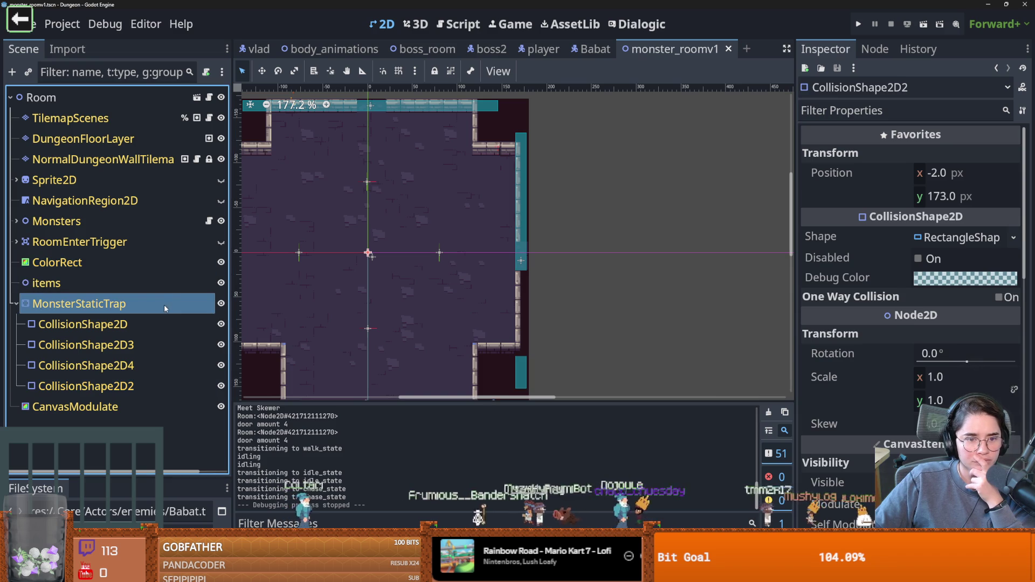
left_click(209, 222)
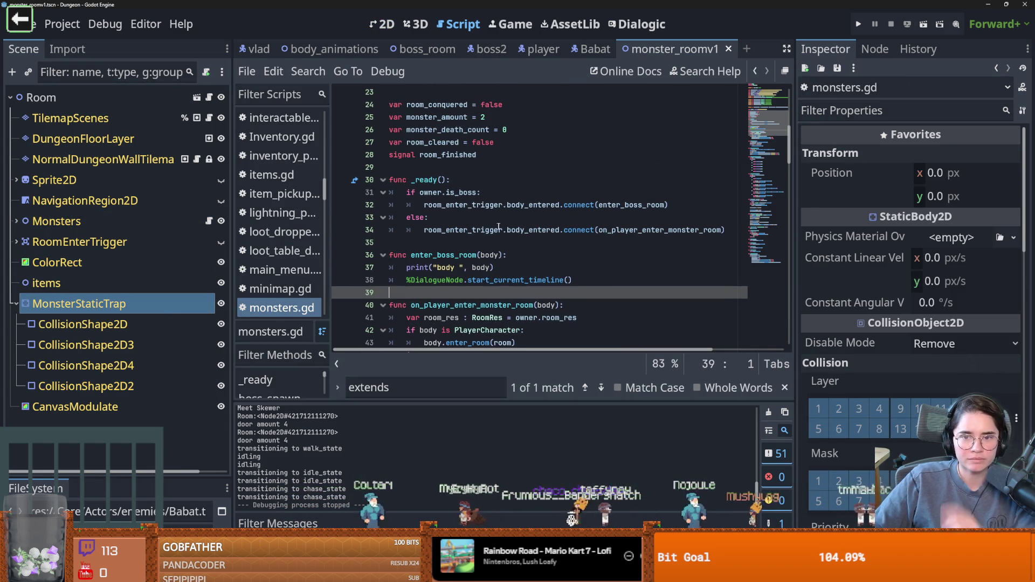
left_click(647, 229, "ctrl")
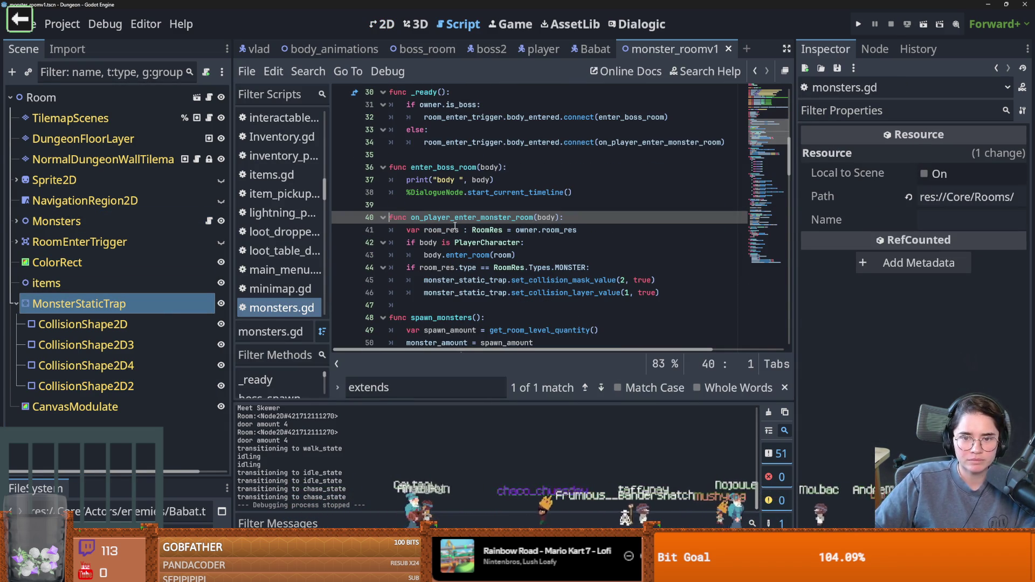
double_click(492, 219)
Select the monster_static_trap reference below the room type check, then return to the room's 2D view
left_click(537, 270)
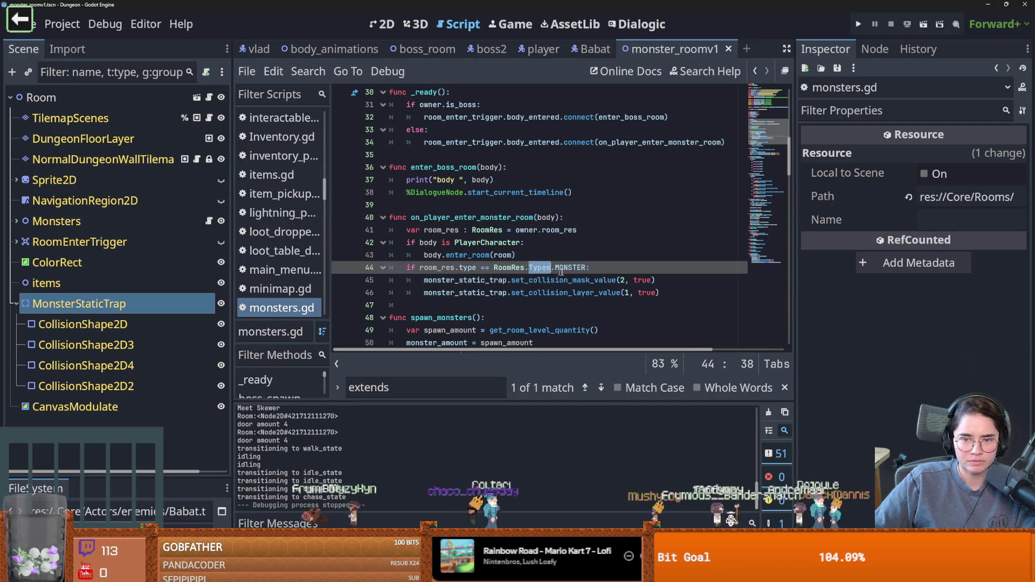
key("Down")
key("Home")
key("ctrl+shift+Right")
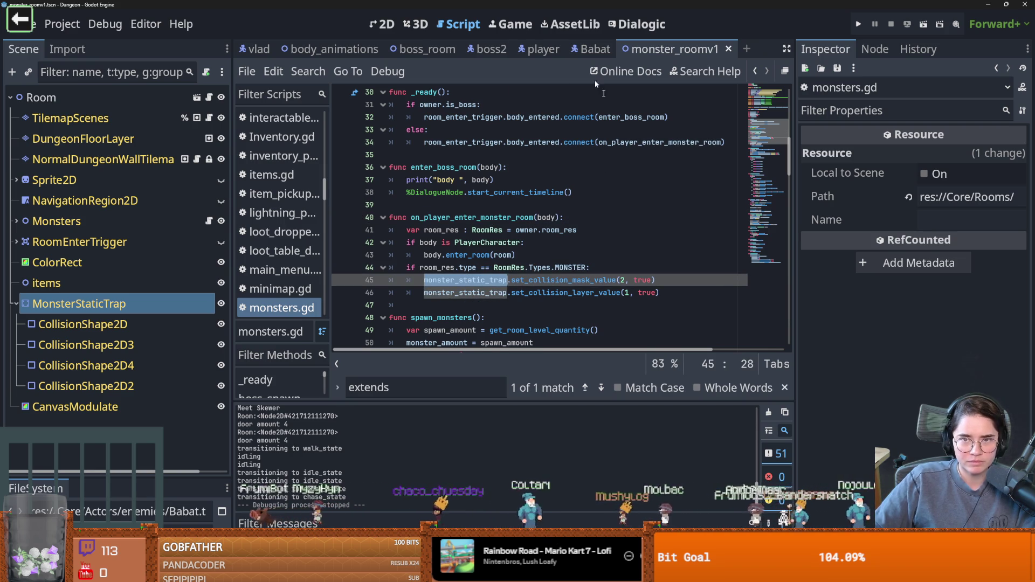
left_click(385, 30)
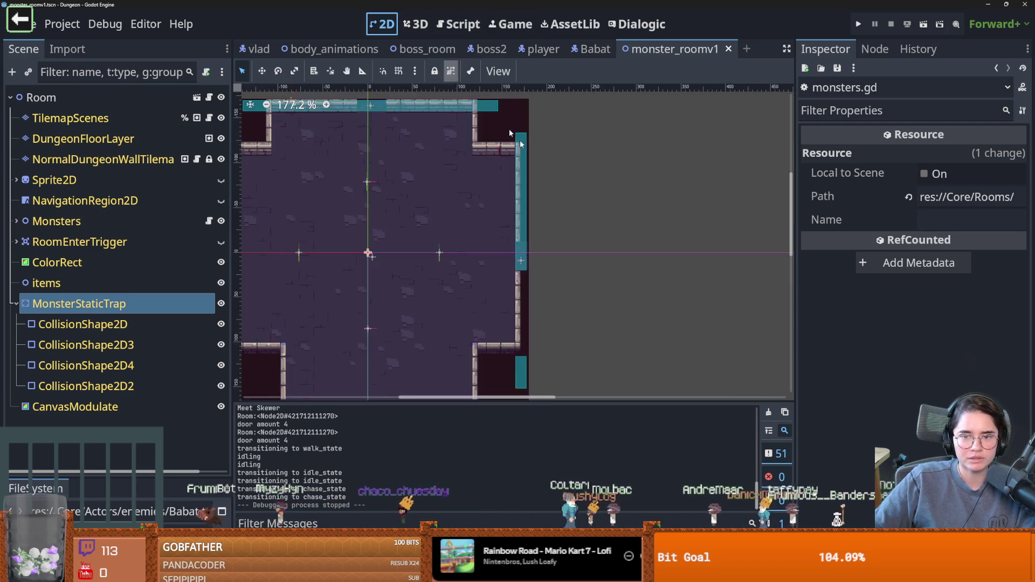
Push the right and bottom MonsterStaticTrap wall shapes past the doorways, right wall to x 187
left_click(514, 258)
left_click_drag(514, 257, 522, 257)
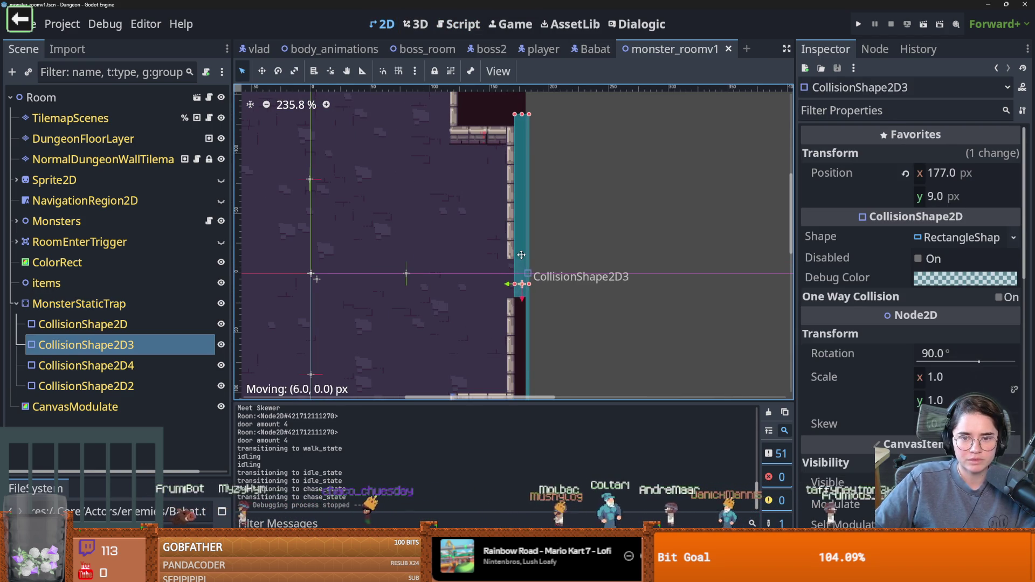
scroll(522, 257, "down", 3)
left_click(616, 315)
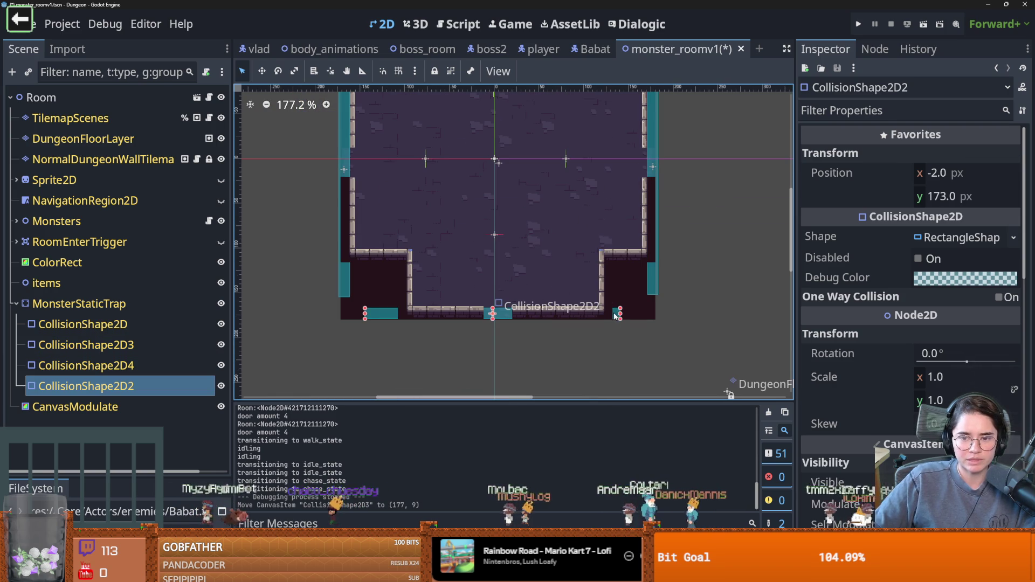
mouse_move(616, 315)
left_mouse_down()
mouse_move(621, 323)
mouse_move(597, 333)
left_mouse_up()
left_click_drag(653, 268, 663, 271)
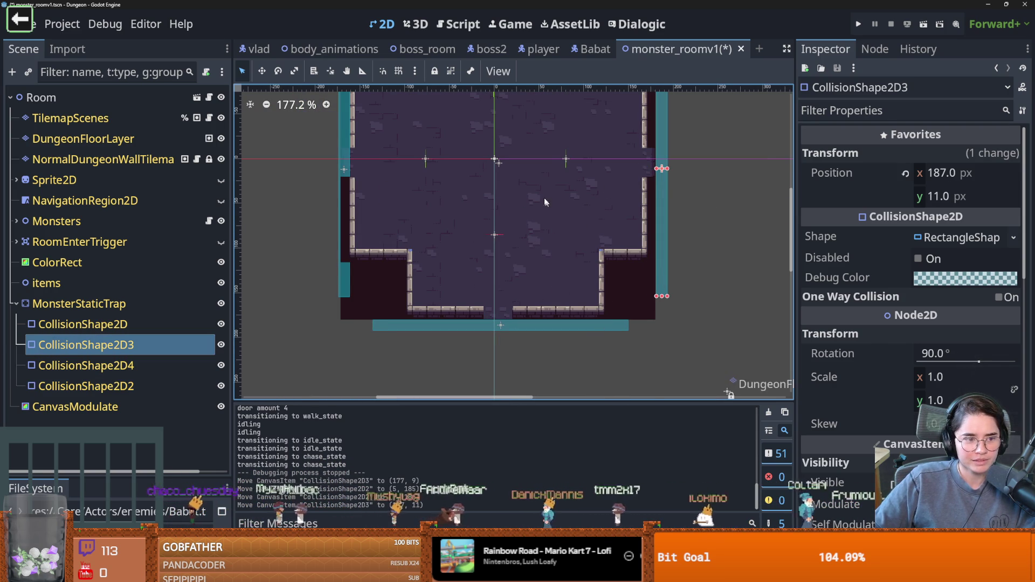
Push the top and left trap walls outward, left wall to x -178, and save monster_roomv1
scroll(521, 265, "up", 5)
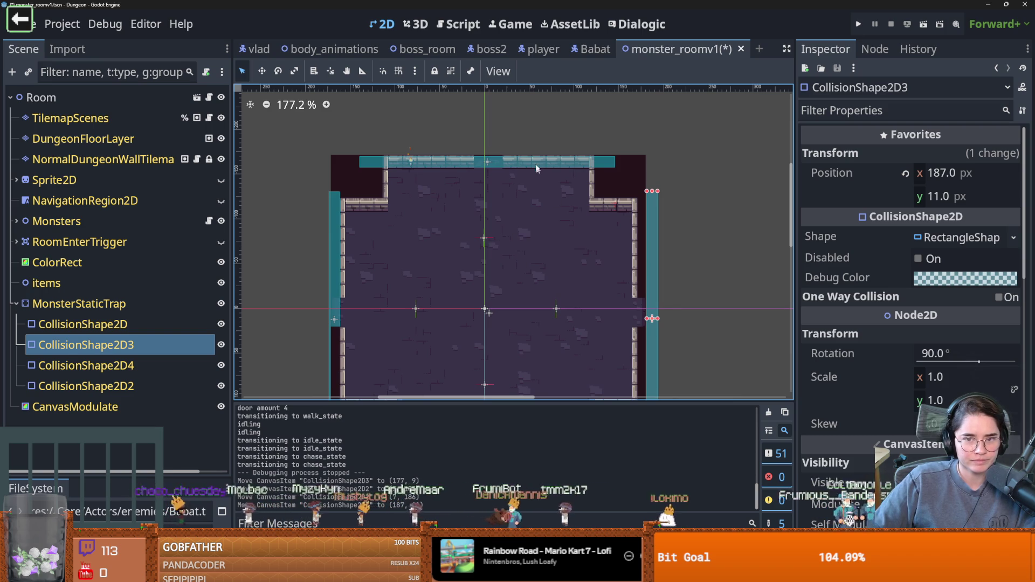
left_click_drag(553, 166, 554, 152)
scroll(439, 200, "down", 5)
left_click(384, 198)
left_click_drag(379, 184, 369, 186)
key("ctrl+s")
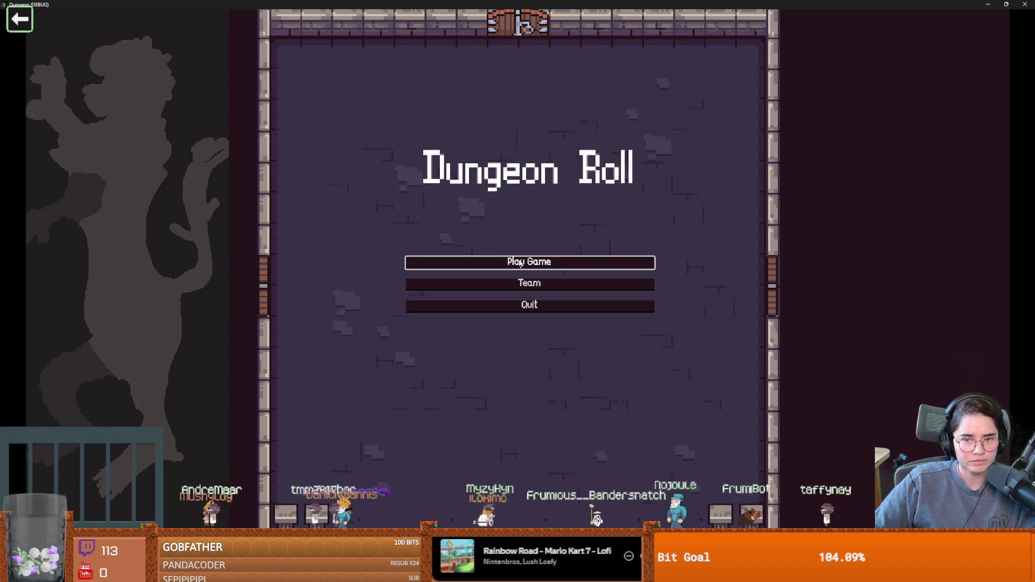
Start a new game as the Warrior and jump to another room via the debug overlay
left_click(539, 263)
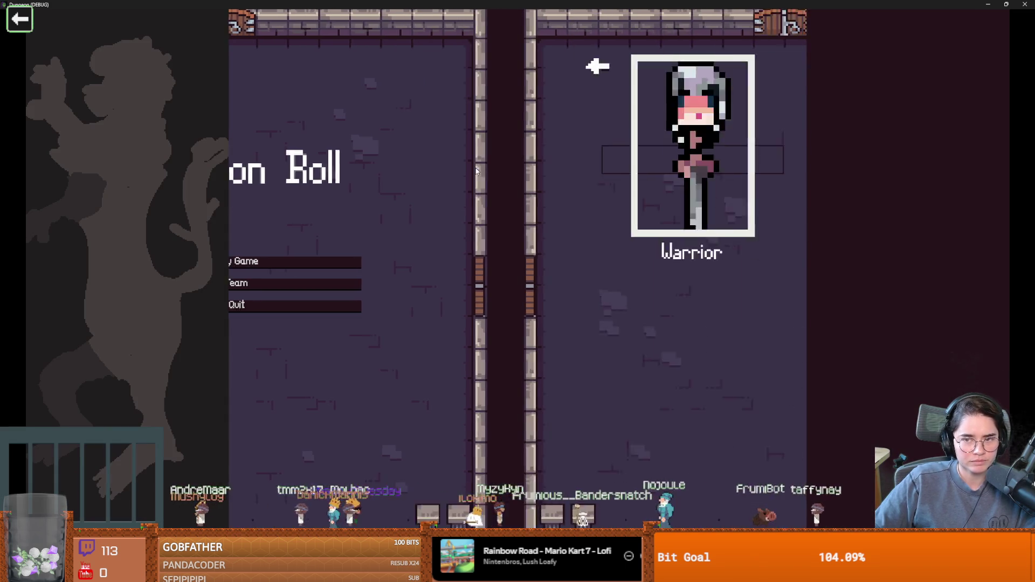
key("Return")
key("a")
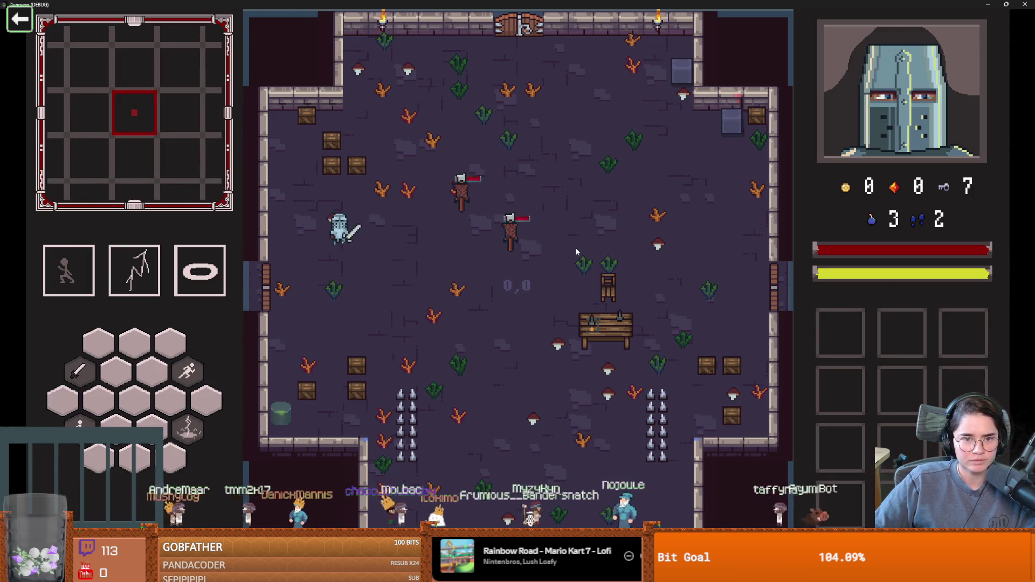
key("e")
left_click(509, 247)
Walk and dash the Warrior around the room evading the bats, then stop the game with F8
key("a")
key("d")
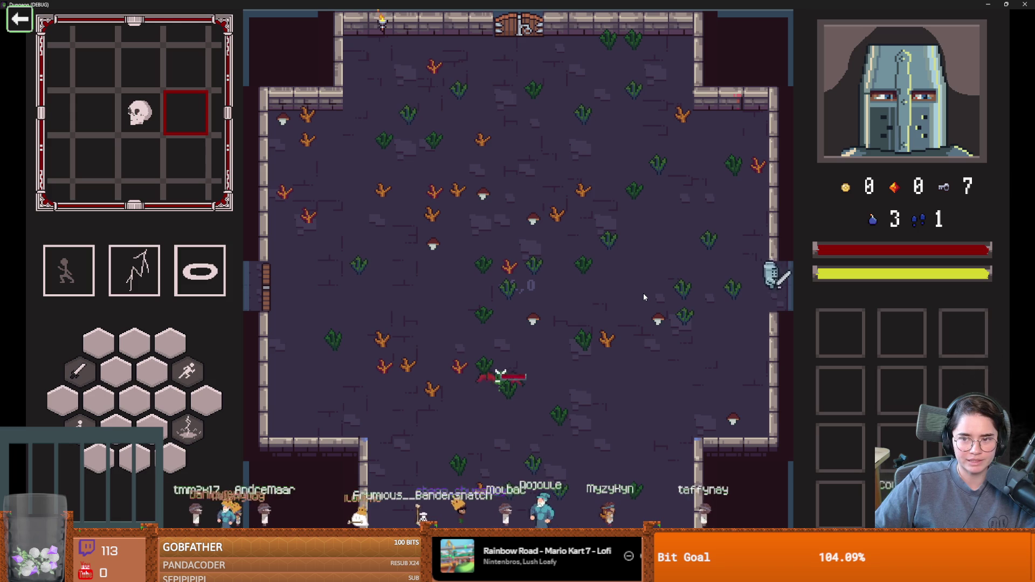
key("space")
key("a")
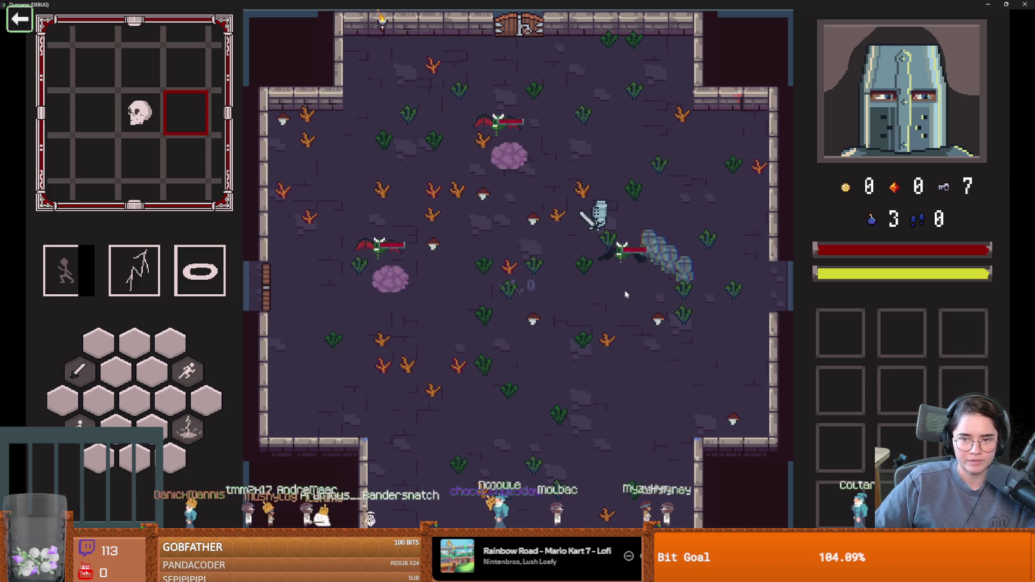
key("space")
key("d")
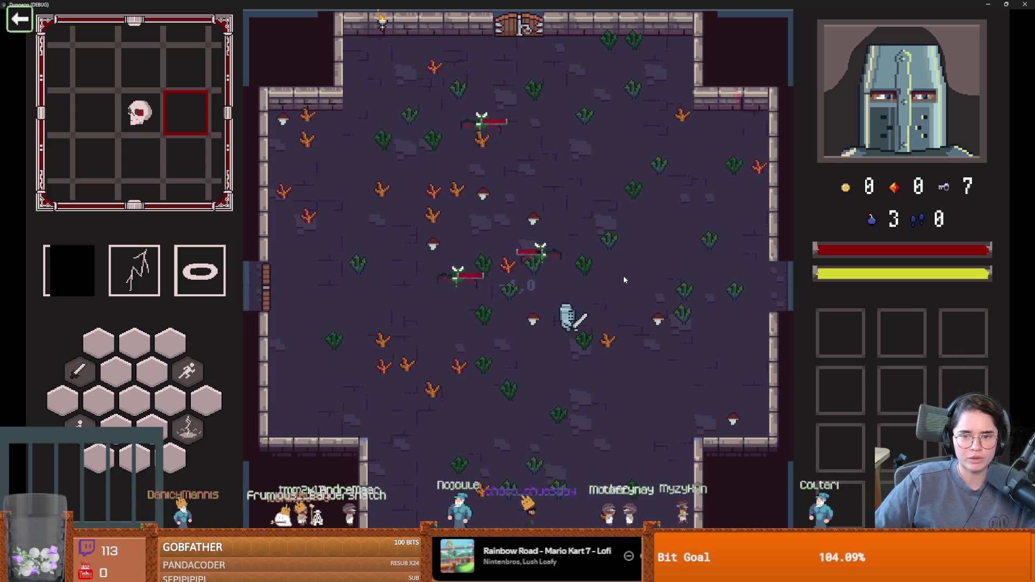
key("a")
key("w")
key("space")
key("s")
key("space")
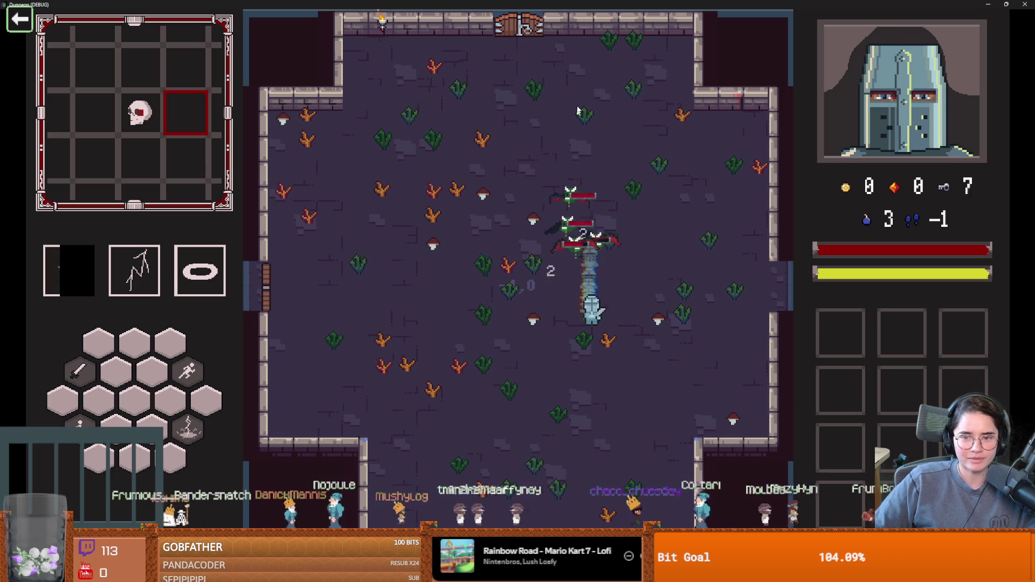
key("F8")
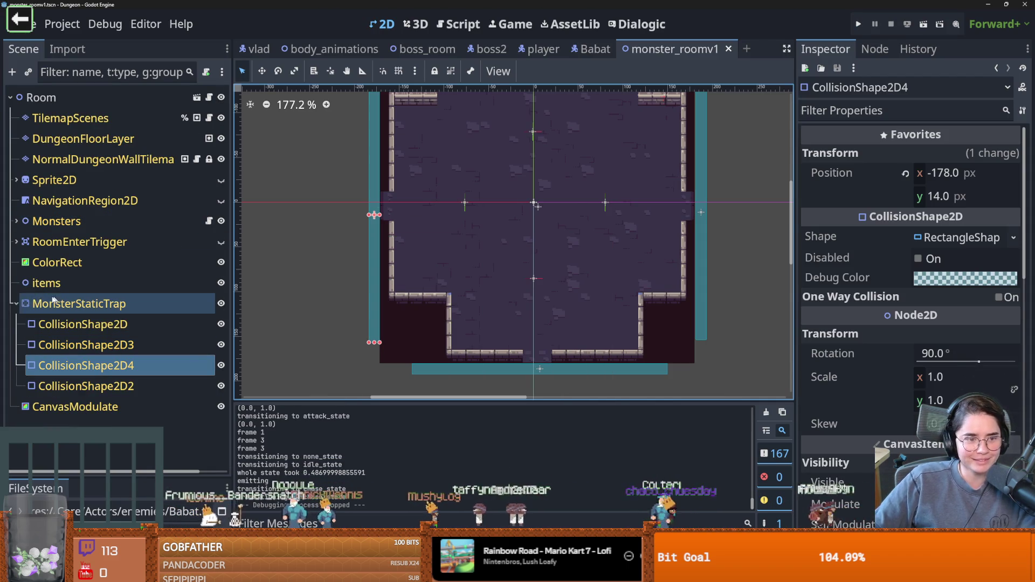
Collapse MonsterStaticTrap, save monster_roomv1, and expand RoomEnterTrigger in the Scene dock
left_click(15, 304)
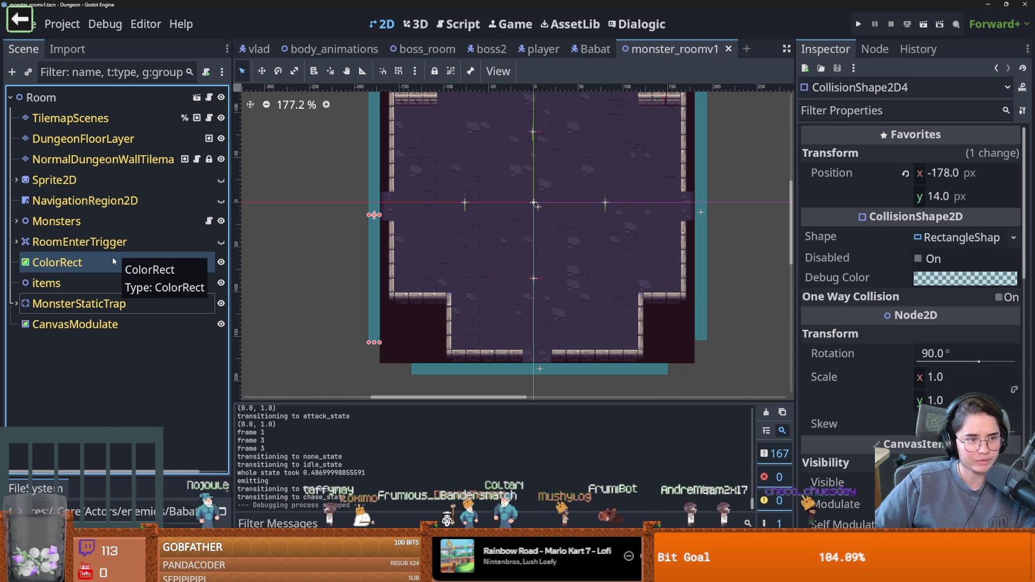
key("ctrl+s")
left_click(17, 241)
left_click(17, 242)
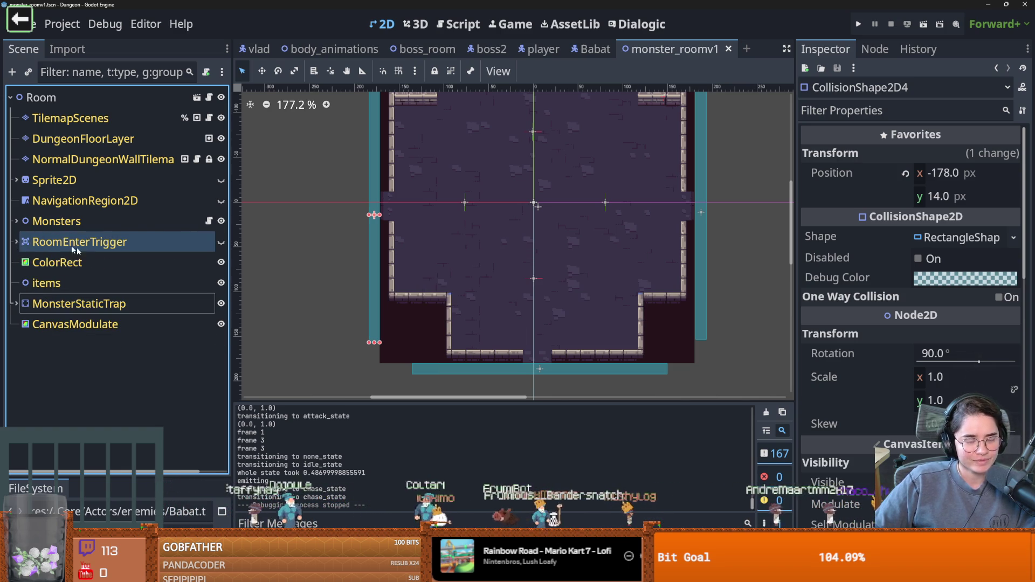
left_click(16, 242)
Select RoomEnterTrigger to show its Area2D settings, frame the whole room, and make its shape visible
left_click(74, 247)
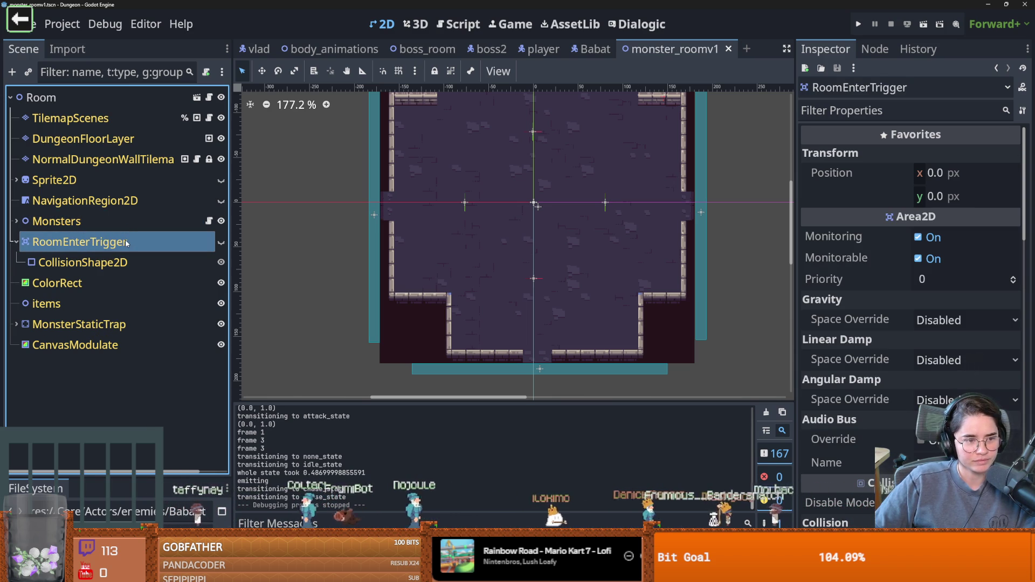
key("shift+f")
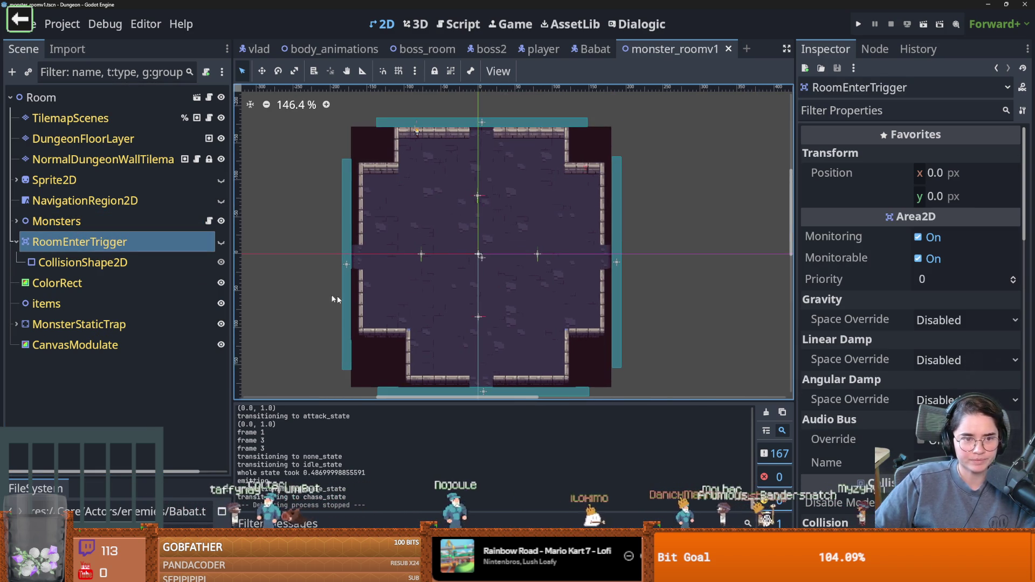
left_click(221, 242)
Drag the ColorRect's side and top edges out to the room walls, making it 358 × 354
scroll(439, 260, "up", 2)
left_click(365, 265)
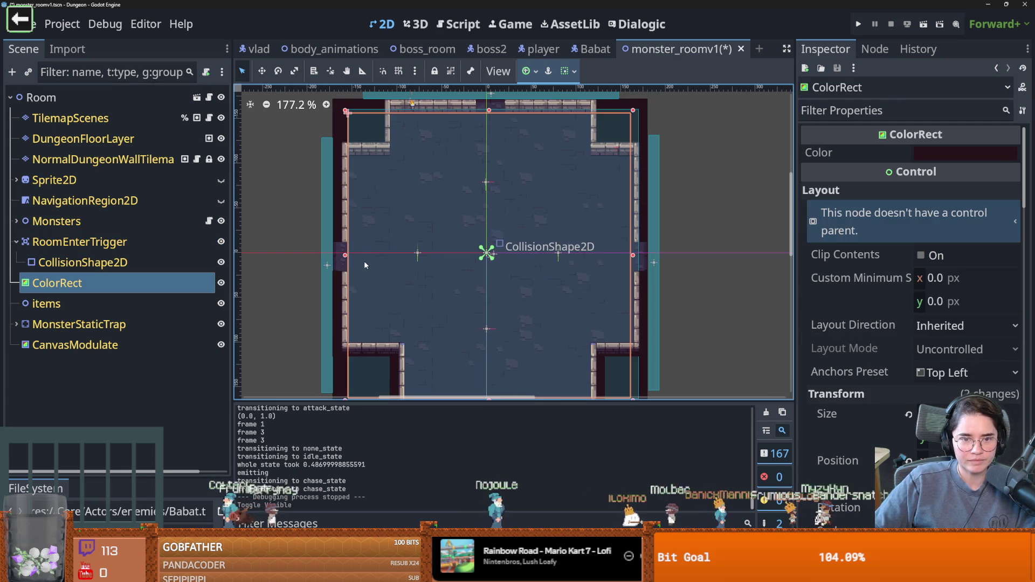
left_click_drag(345, 254, 327, 254)
scroll(327, 254, "down", 2)
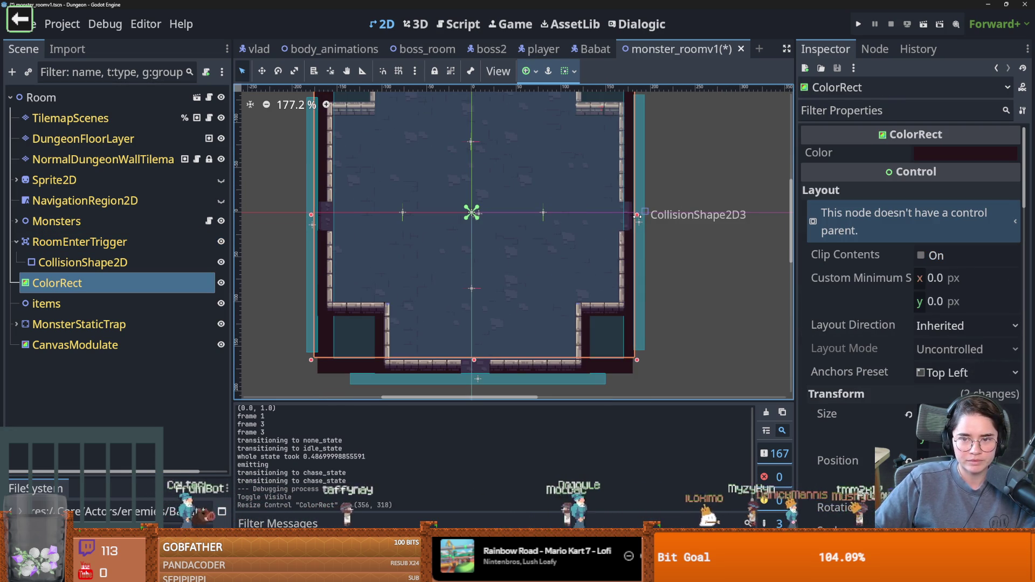
left_click_drag(637, 215, 635, 215)
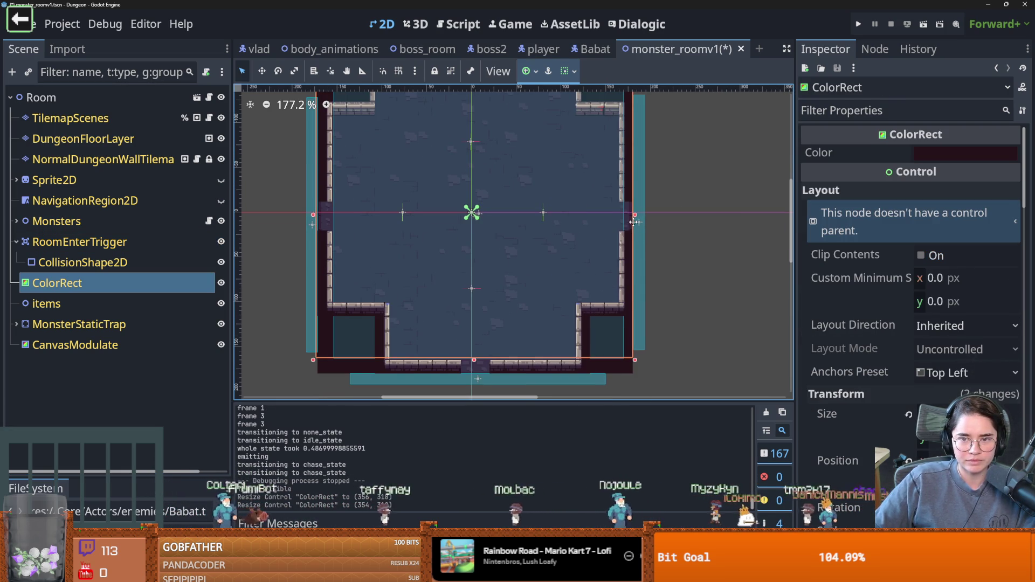
scroll(610, 270, "up", 1)
scroll(599, 278, "up", 5)
left_click_drag(585, 293, 591, 296)
scroll(591, 296, "down", 8)
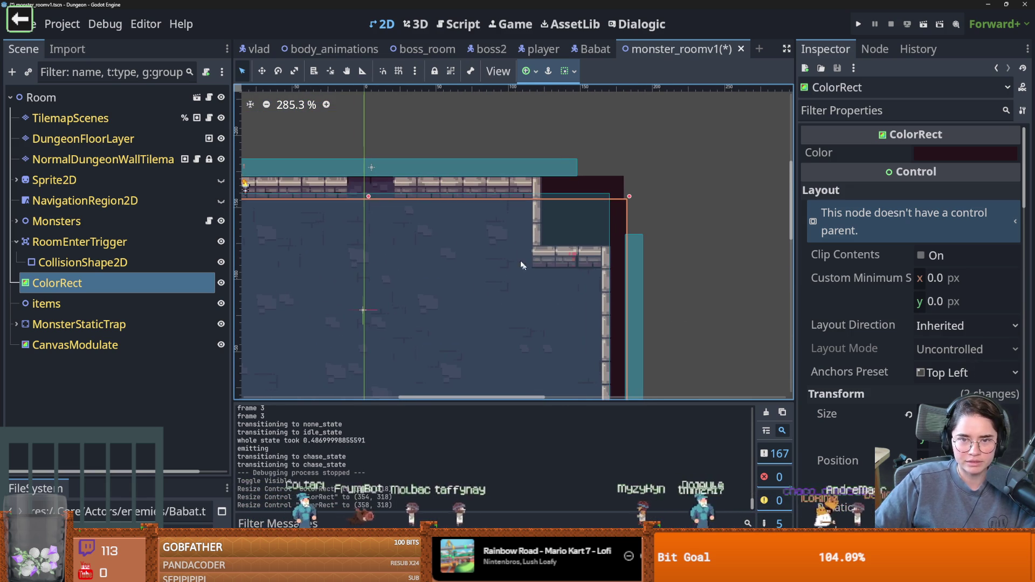
left_click_drag(369, 197, 370, 170)
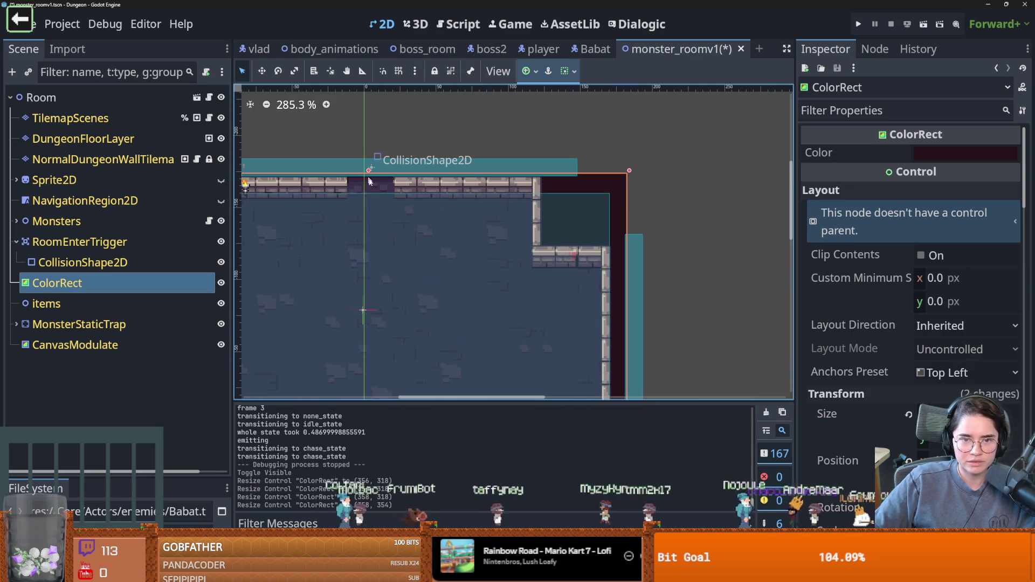
Undo both ColorRect resizes
scroll(383, 237, "down", 1)
key("ctrl+z")
scroll(388, 245, "down", 3)
key("ctrl+z")
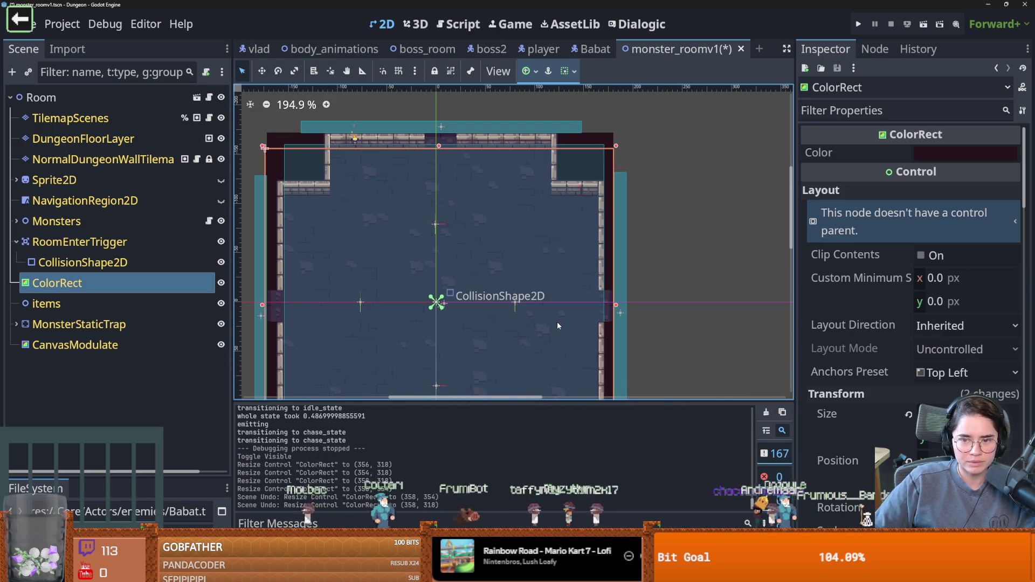
Stretch the right side of RoomEnterTrigger's collision rectangle outward
left_click(81, 262)
scroll(540, 316, "up", 5)
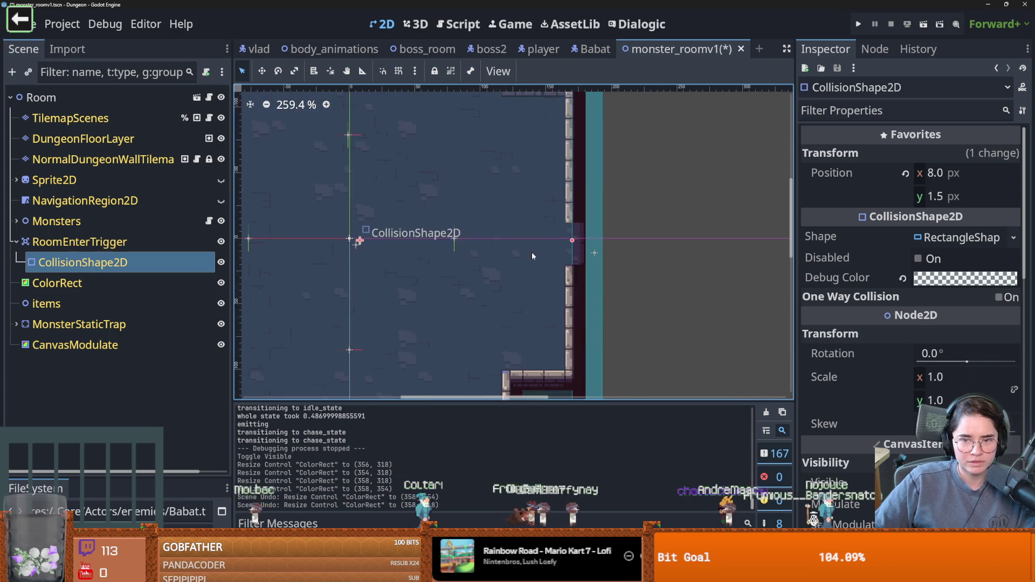
left_click_drag(575, 238, 595, 238)
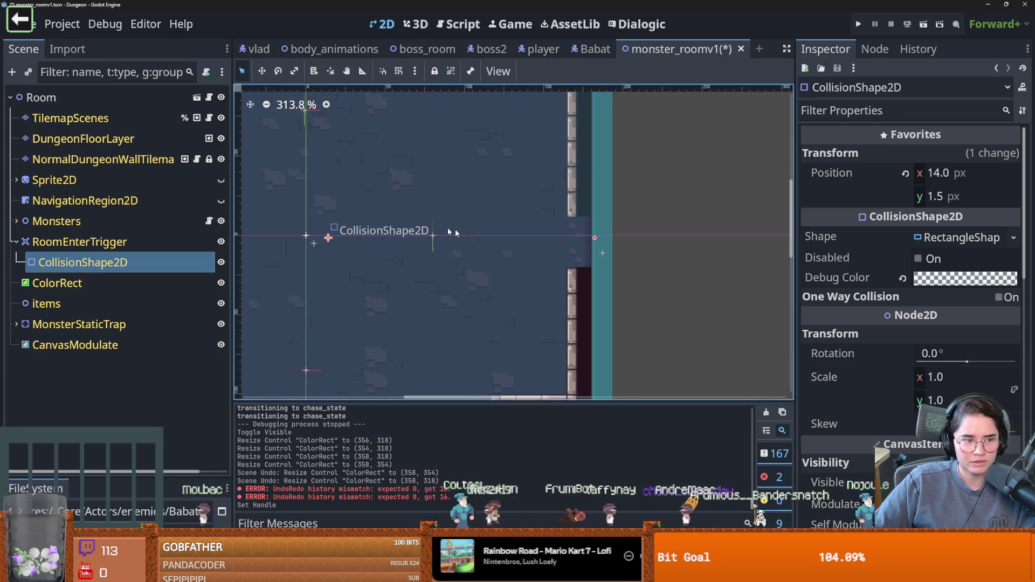
scroll(389, 273, "down", 1)
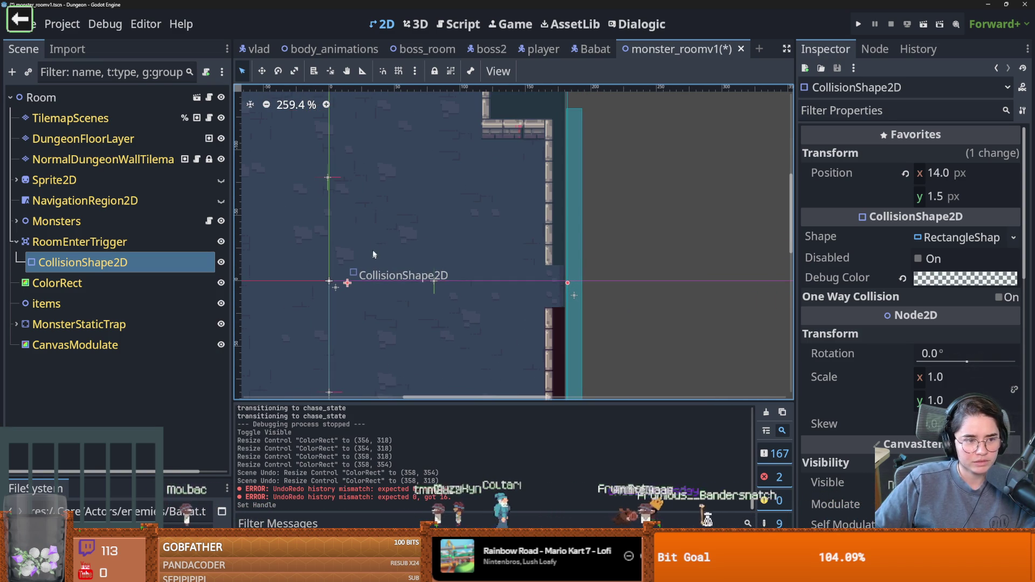
scroll(386, 314, "up", 3)
scroll(387, 313, "up", 4)
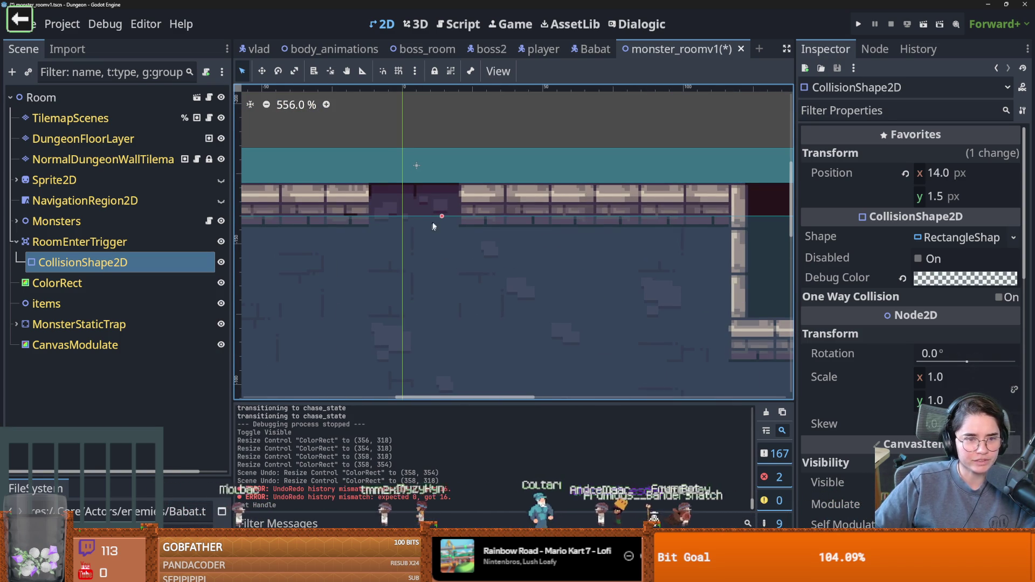
Extend the trigger rectangle over the top, left and bottom walls, then save monster_roomv1
mouse_move(442, 218)
left_mouse_down()
mouse_move(442, 232)
mouse_move(440, 175)
left_mouse_up()
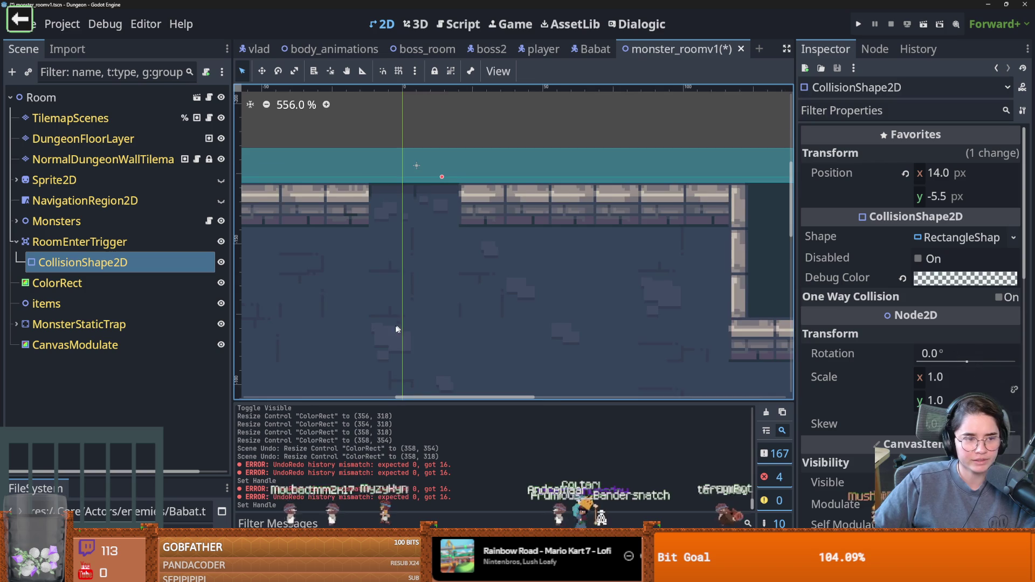
scroll(458, 233, "down", 2)
scroll(457, 233, "down", 3)
scroll(390, 233, "up", 3)
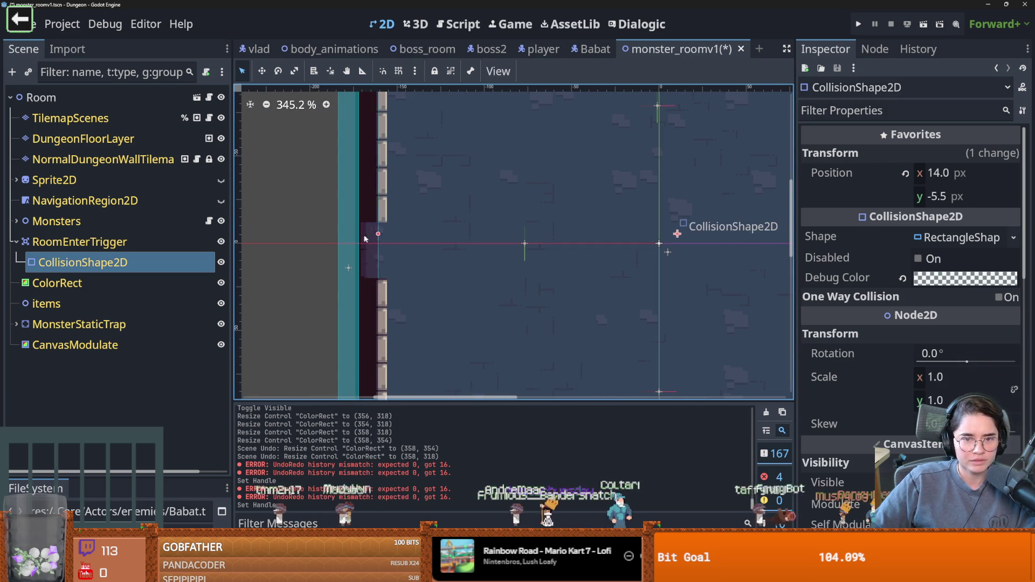
left_click_drag(389, 233, 352, 233)
scroll(422, 275, "down", 2)
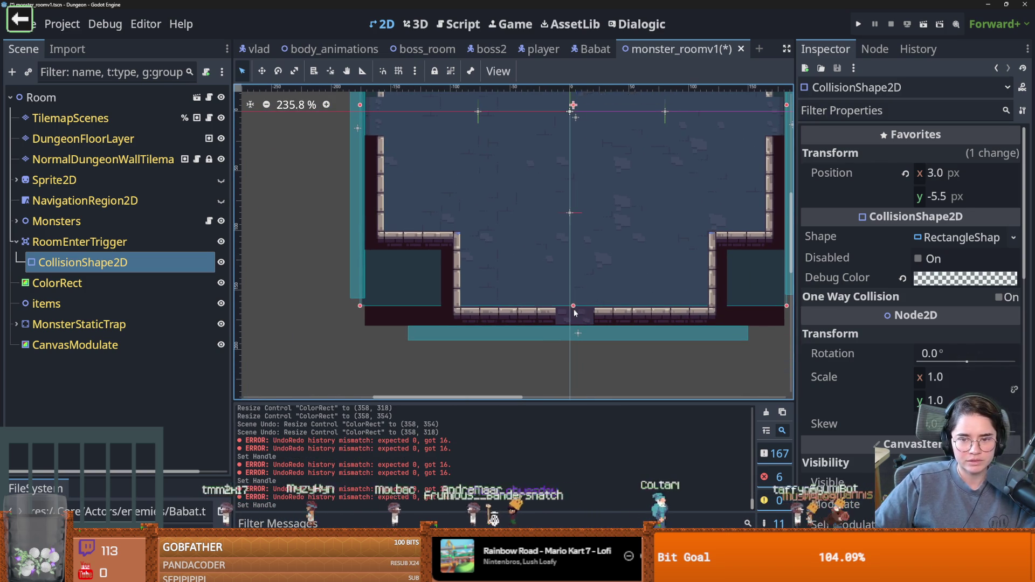
left_click_drag(574, 306, 578, 335)
key("ctrl+s")
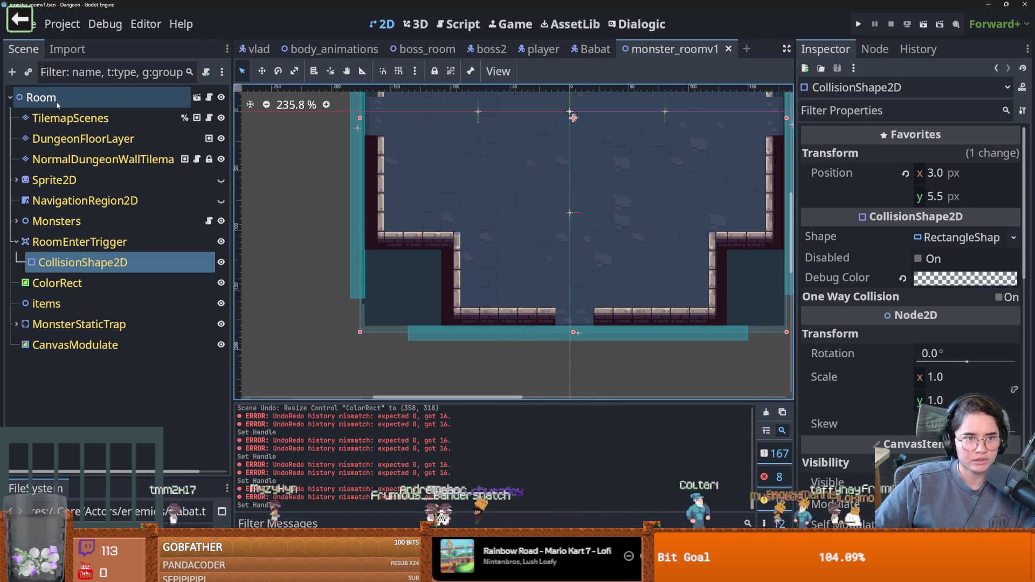
Open the base room scene for editing
left_click(197, 98)
scroll(600, 225, "down", 2)
scroll(329, 231, "up", 4)
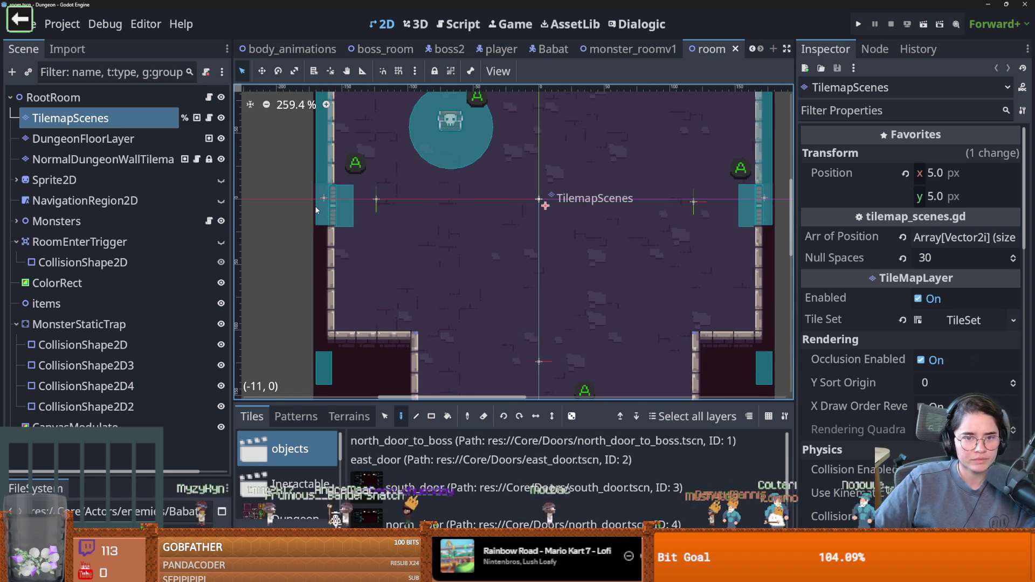
Reshape the room scene's RoomEnterTrigger collision rectangle, widening it and extending it downward
left_click(79, 325)
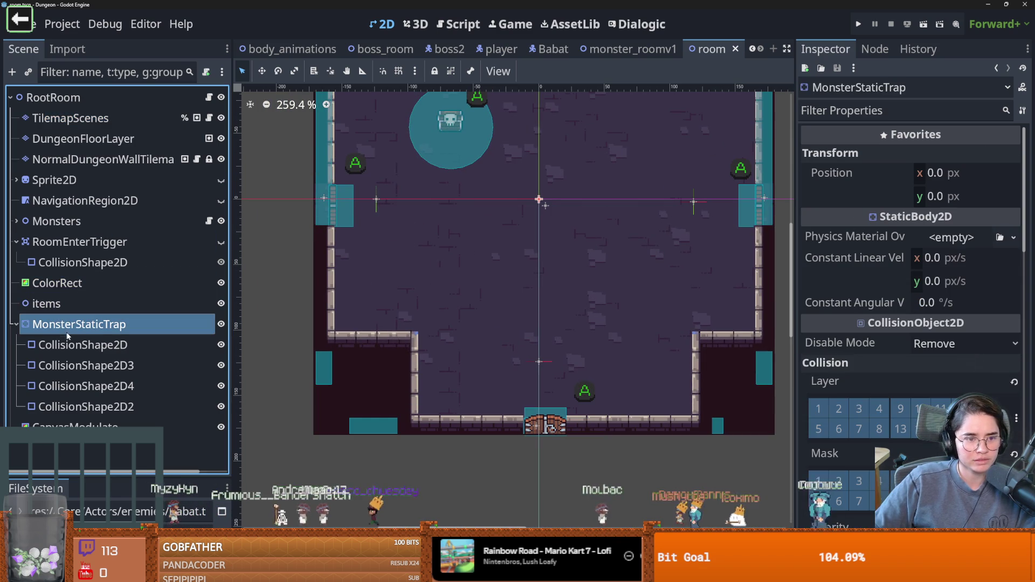
left_click(82, 262)
scroll(461, 286, "down", 2)
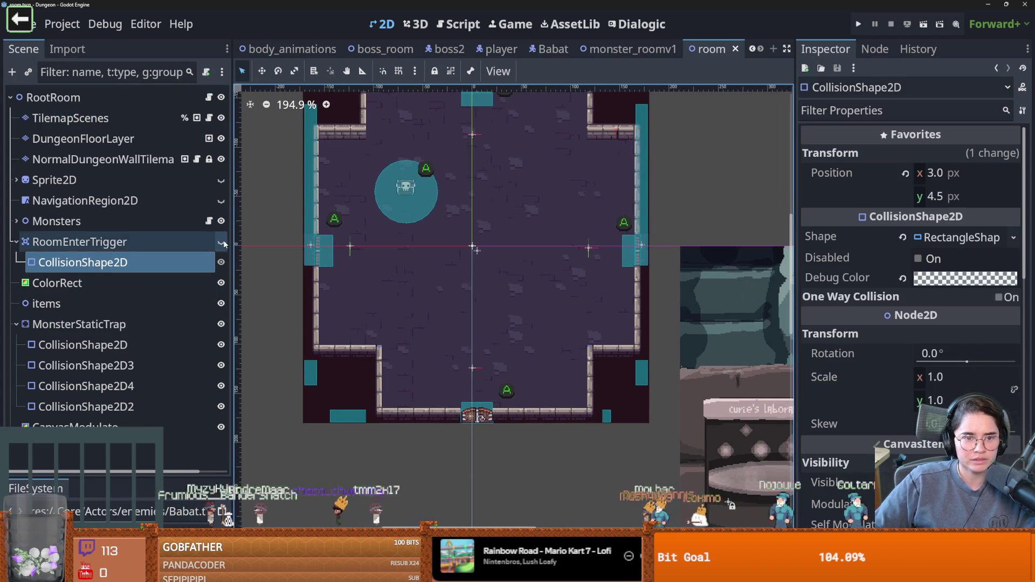
mouse_move(381, 260)
left_mouse_down()
mouse_move(281, 250)
mouse_move(298, 248)
left_mouse_up()
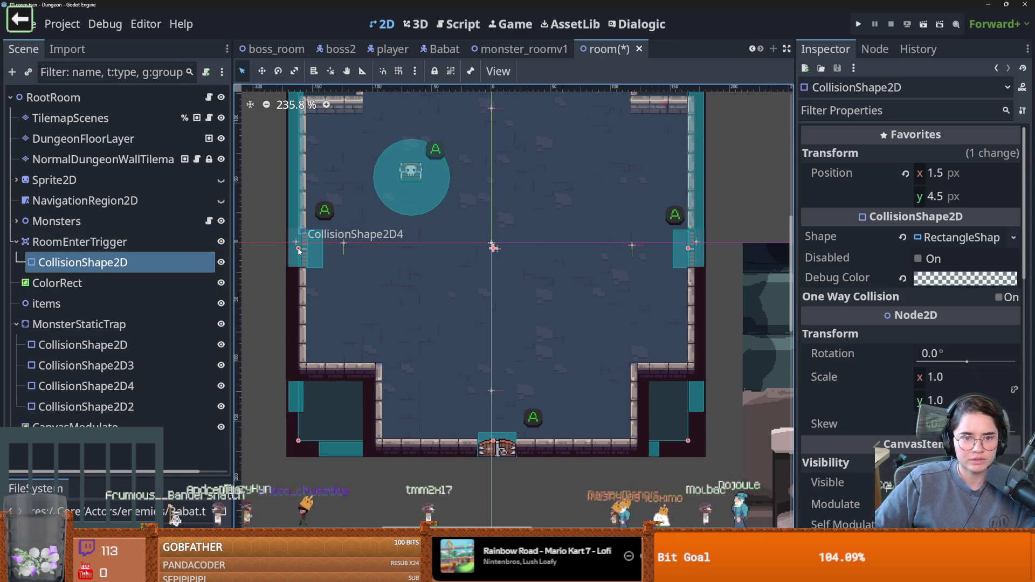
left_click_drag(688, 253, 692, 253)
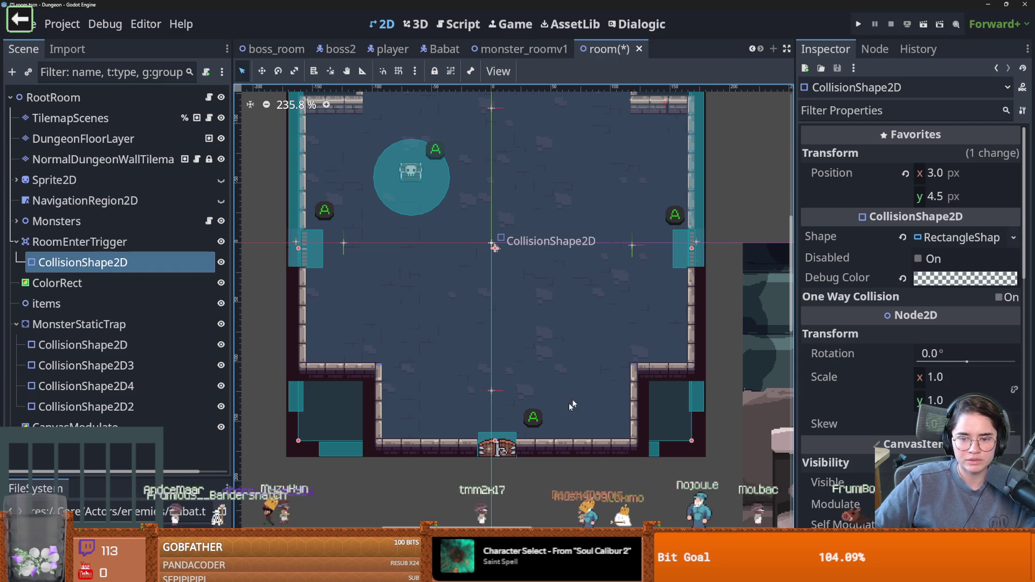
left_click_drag(496, 444, 498, 448)
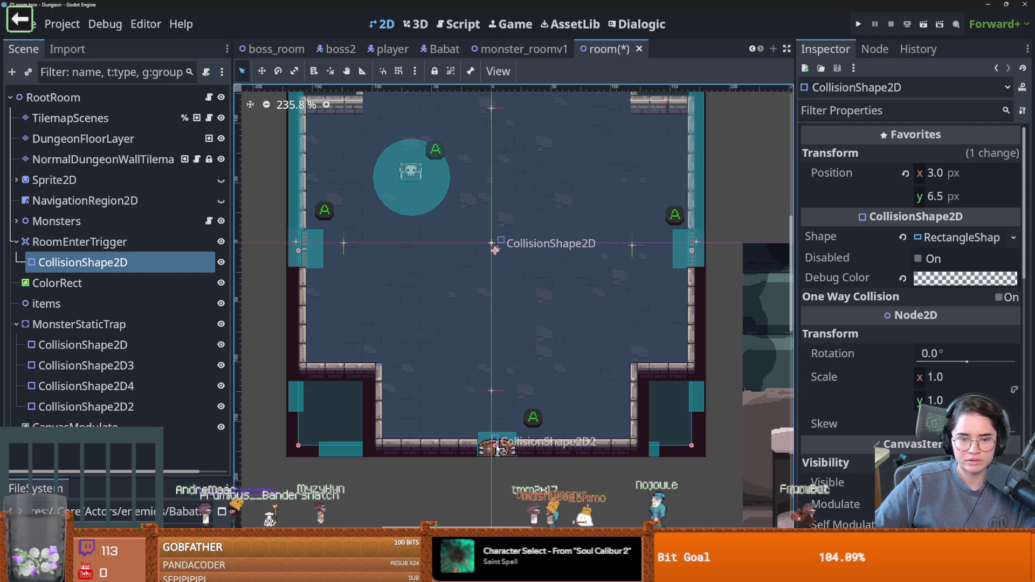
Extend the room's ColorRect down below the bottom wall
left_click(339, 456)
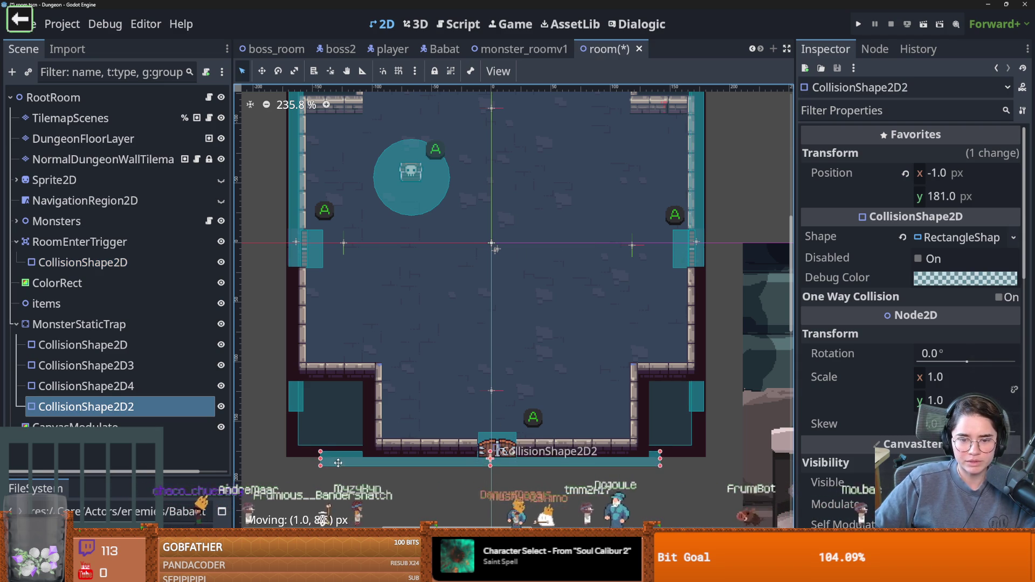
left_click(478, 442)
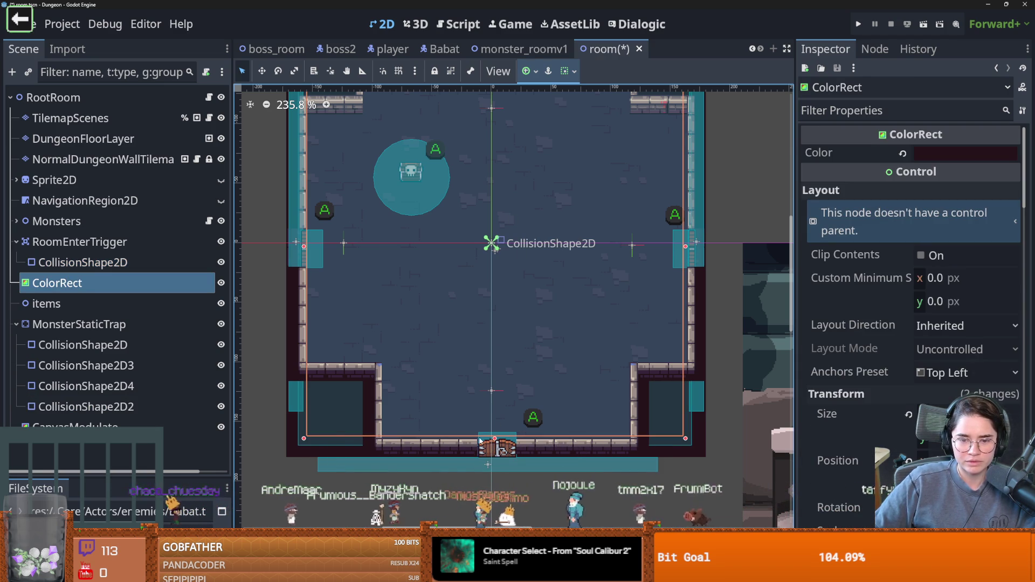
left_click_drag(495, 439, 495, 462)
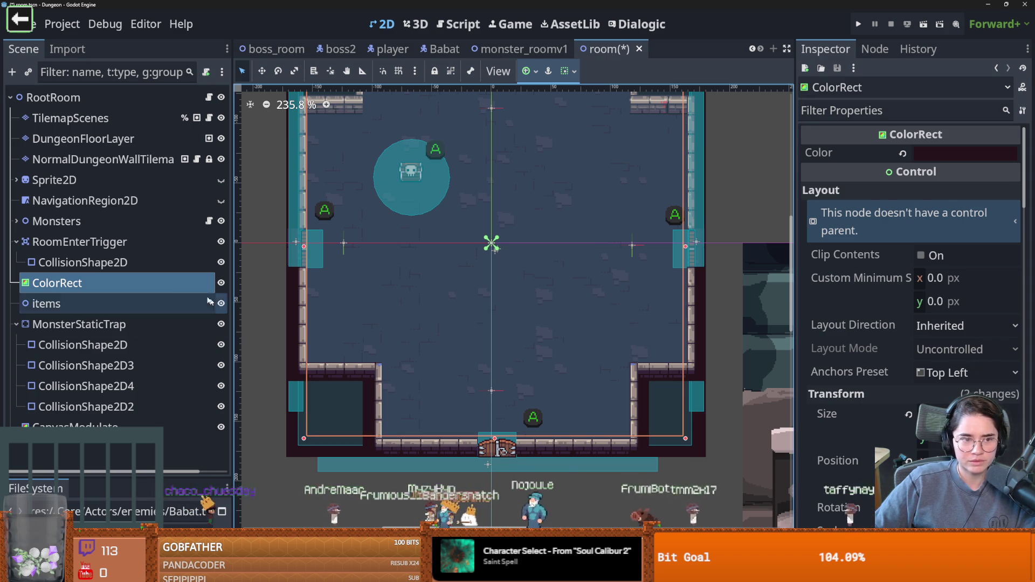
Stretch the entry trigger's bottom edge further down and adjust its left edge, placing it at (2.5, 12.5)
left_click(82, 263)
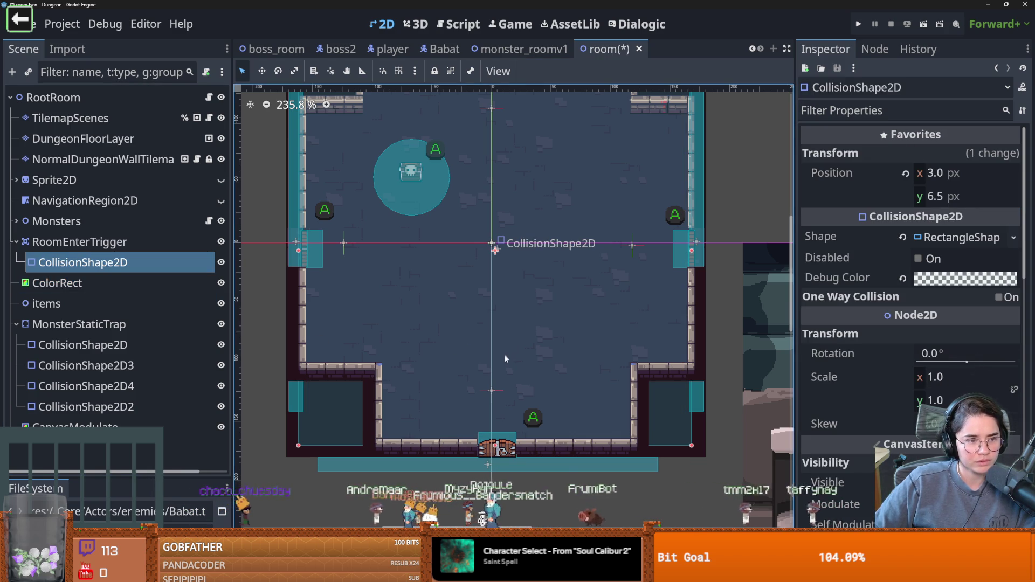
left_click_drag(496, 461, 497, 474)
scroll(453, 351, "up", 3)
left_click_drag(280, 360, 278, 359)
scroll(479, 348, "down", 4)
scroll(440, 366, "up", 2)
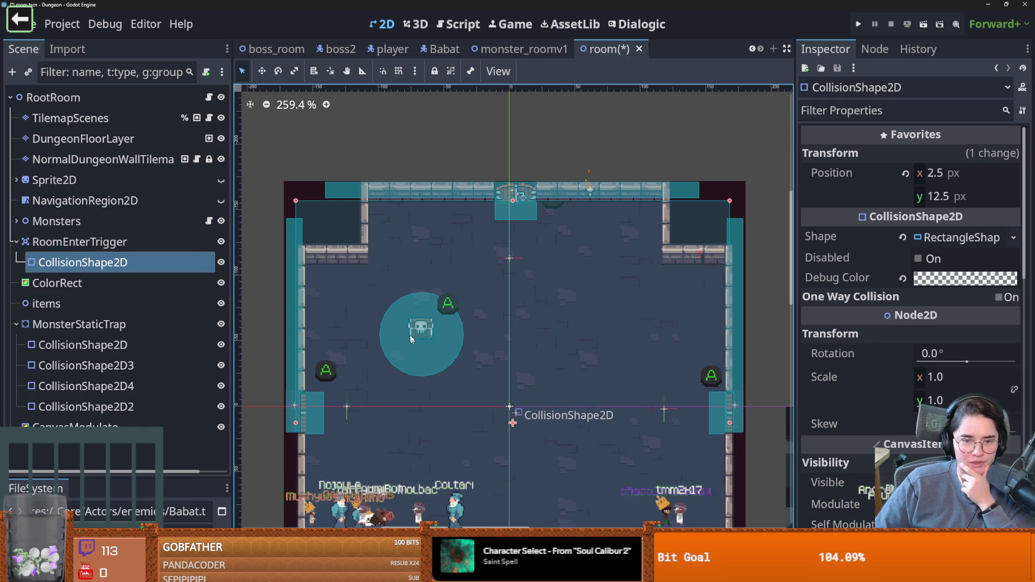
Nudge the entry trigger shape up to (2.5, 10.5) and save the room scene
scroll(510, 206, "up", 2)
left_click_drag(510, 206, 510, 201)
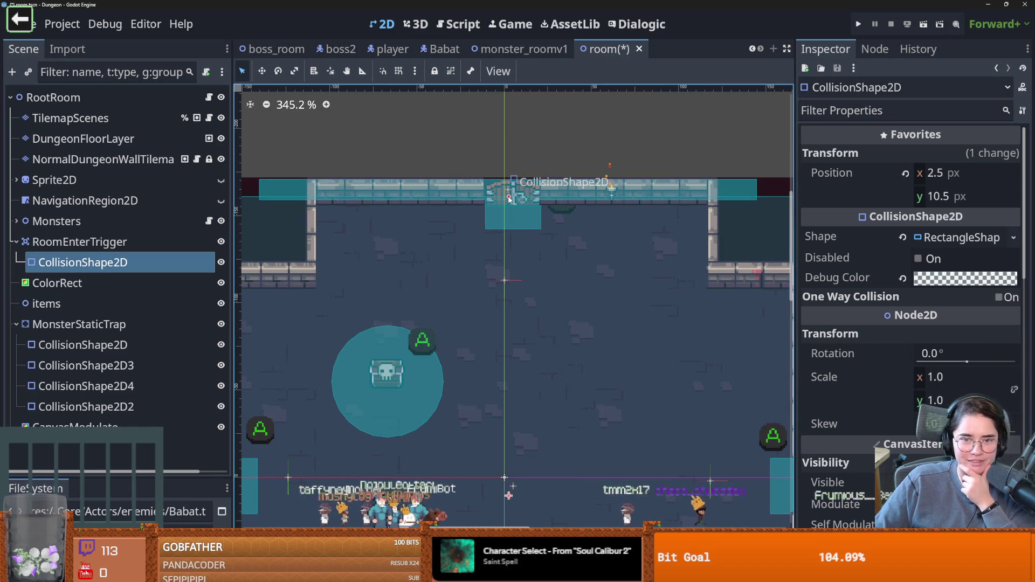
key("ctrl+s")
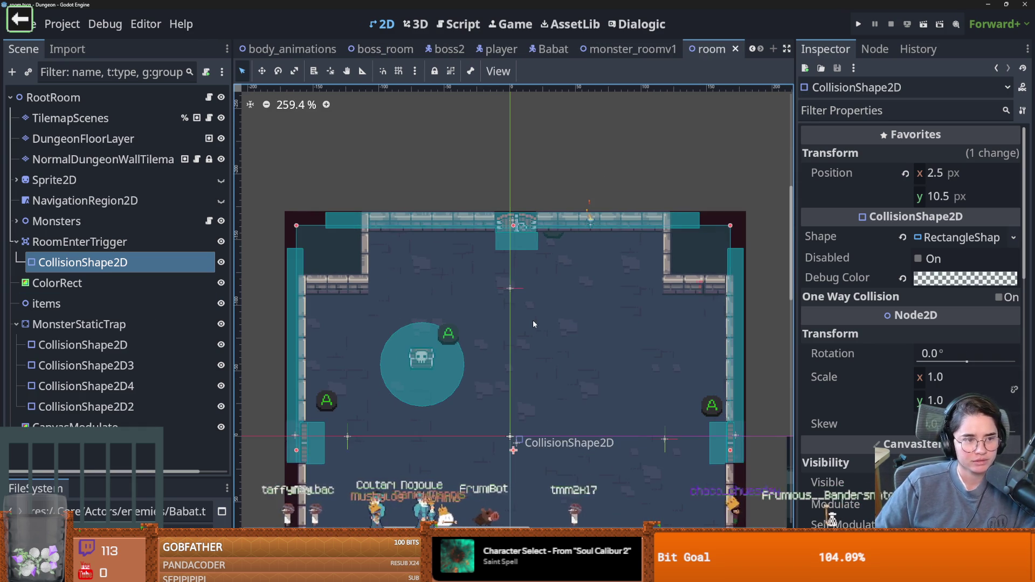
scroll(403, 288, "up", 1)
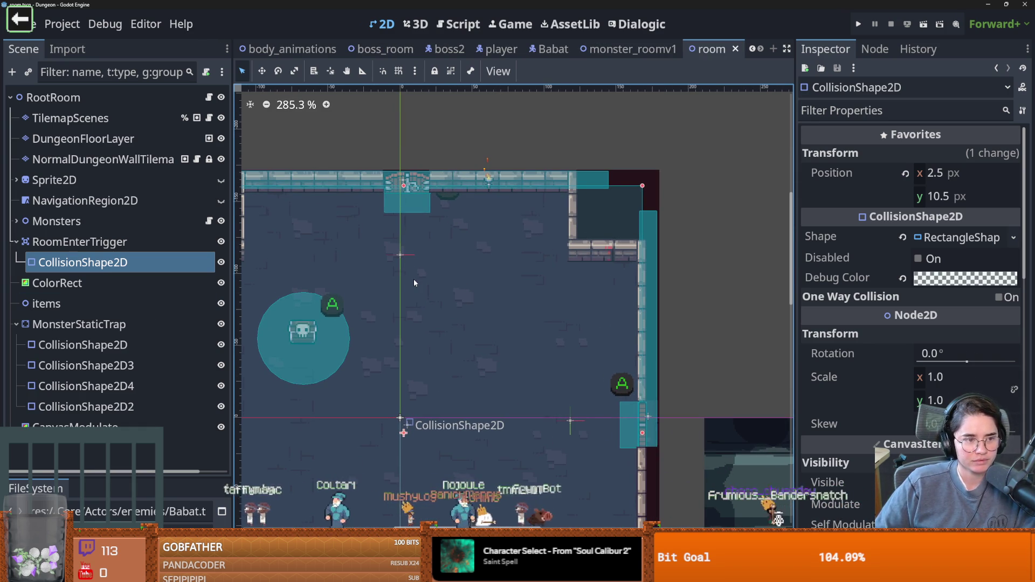
scroll(451, 287, "down", 5)
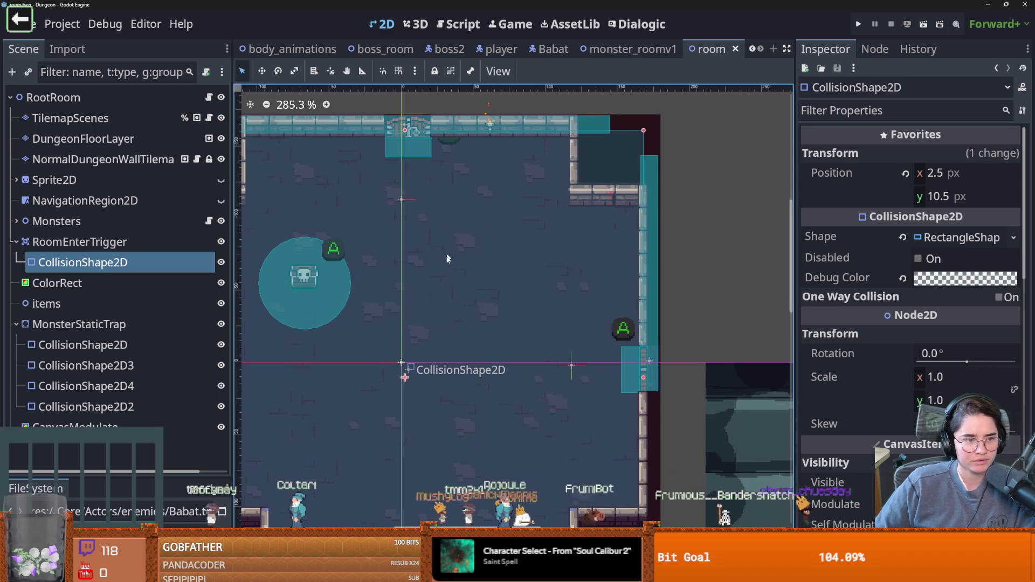
scroll(468, 290, "up", 1)
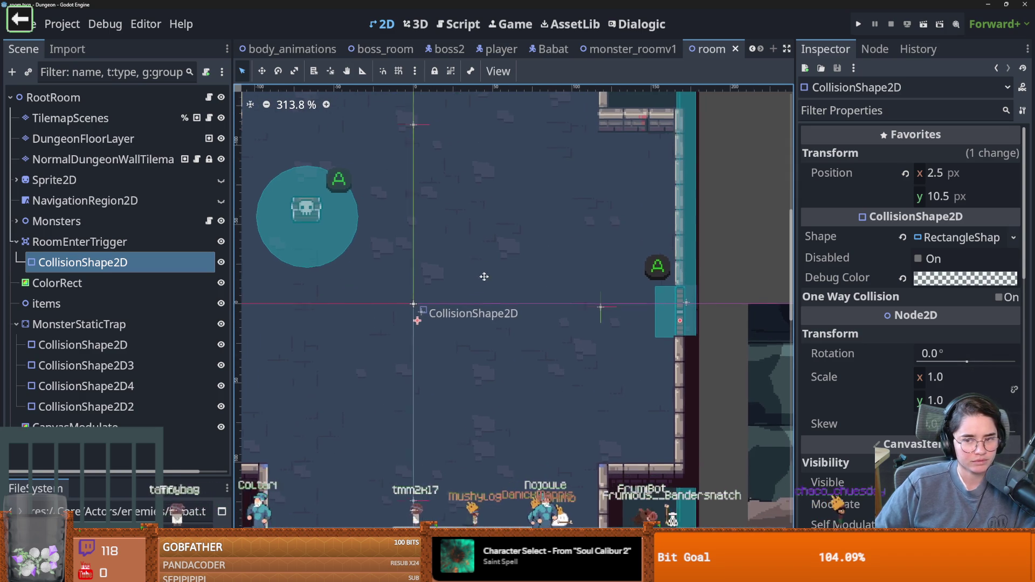
key("ctrl+s")
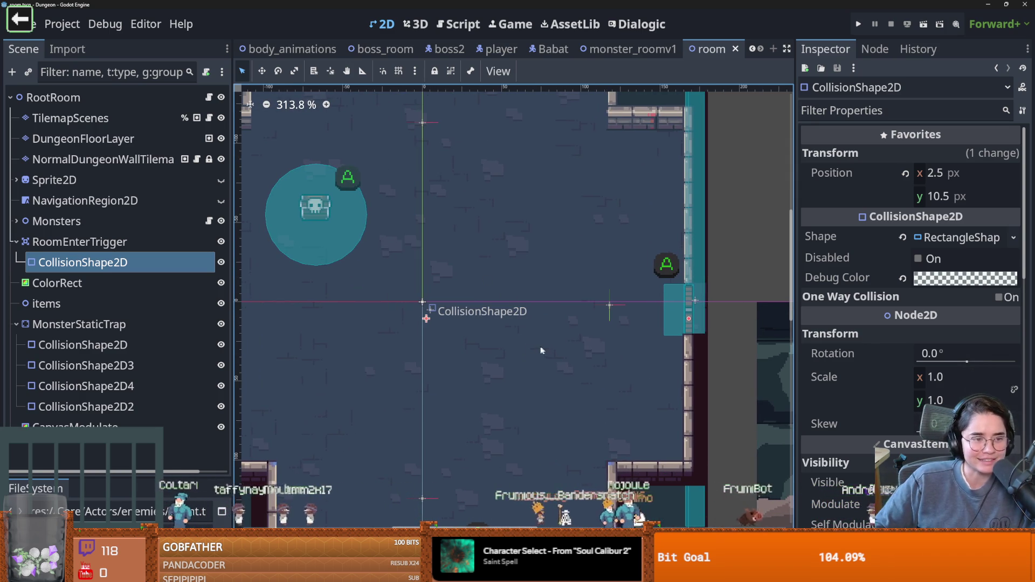
key("ctrl+s")
Narrow the inspector panel, pan the room view, save again and close the room scene
mouse_move(795, 171)
left_mouse_down()
mouse_move(836, 178)
mouse_move(802, 187)
left_mouse_up()
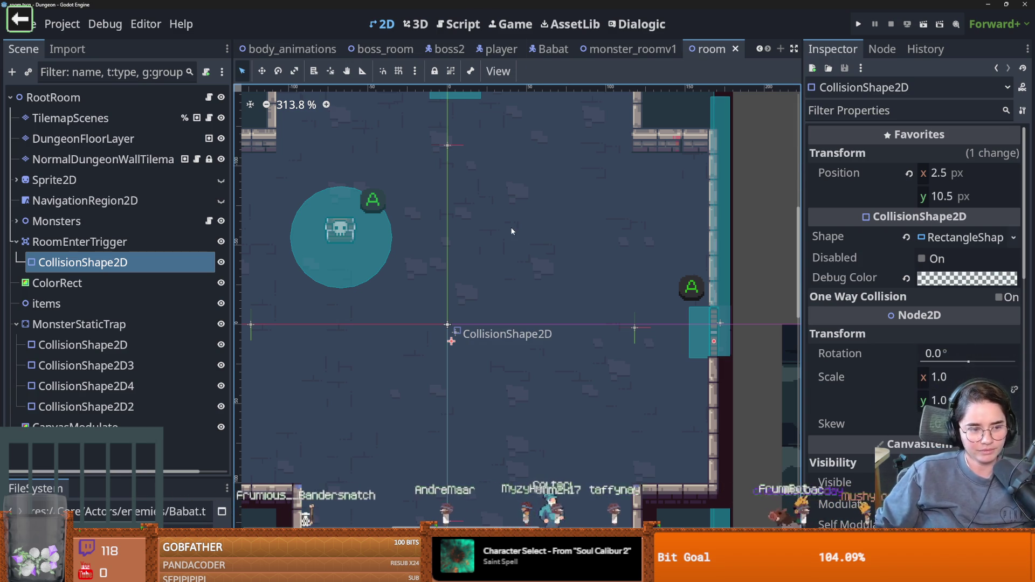
left_click_drag(348, 202, 417, 165)
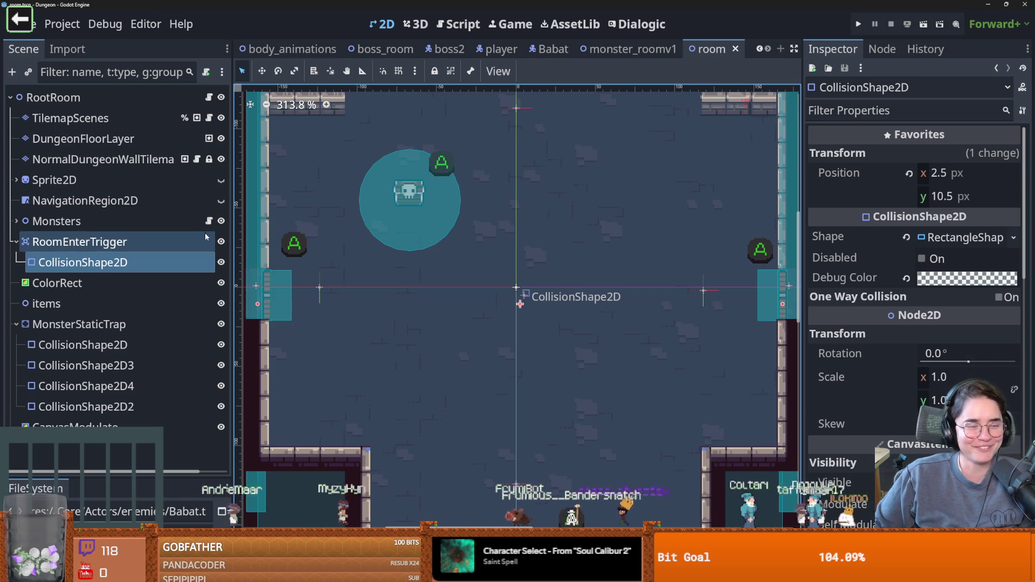
key("ctrl+s")
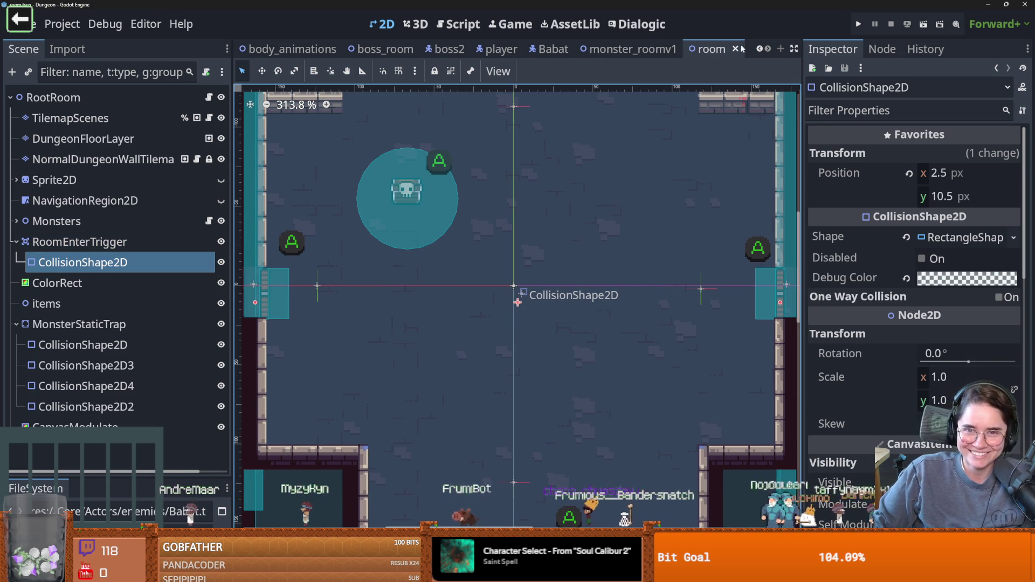
left_click(735, 50)
Save and close monster_roomv1, then save the Babat scene
key("ctrl+s")
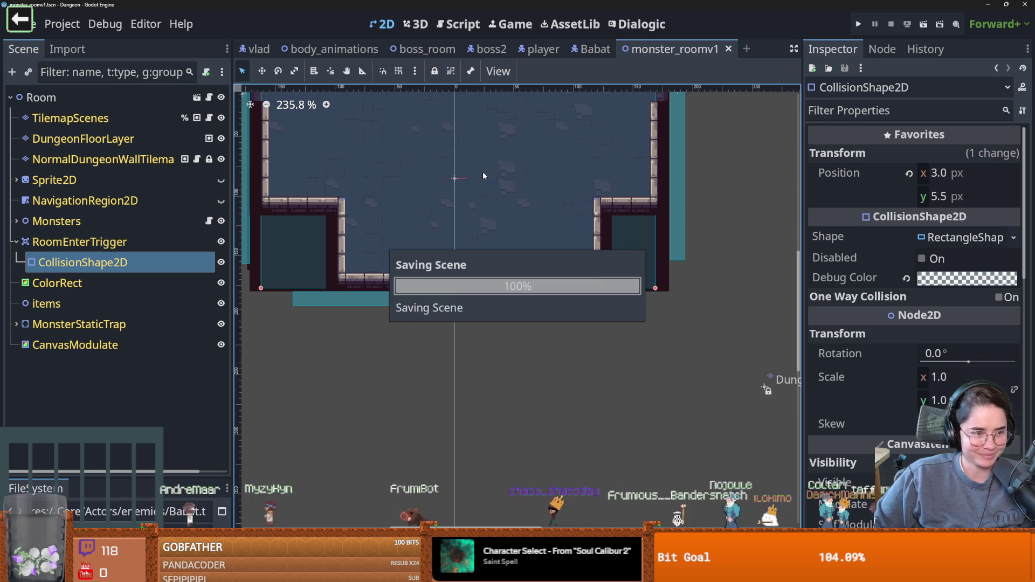
scroll(536, 191, "up", 1)
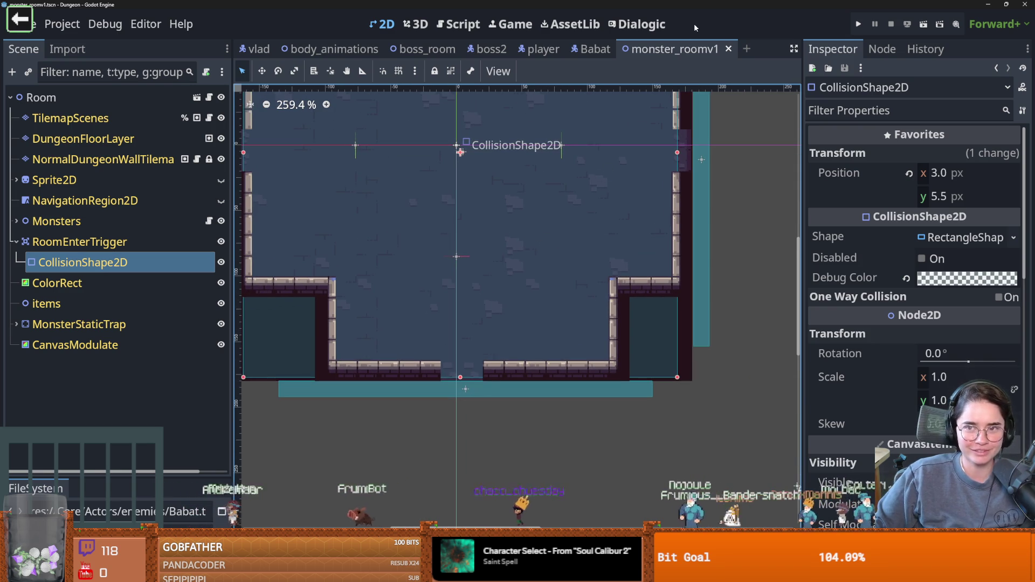
left_click(730, 50)
key("ctrl+s")
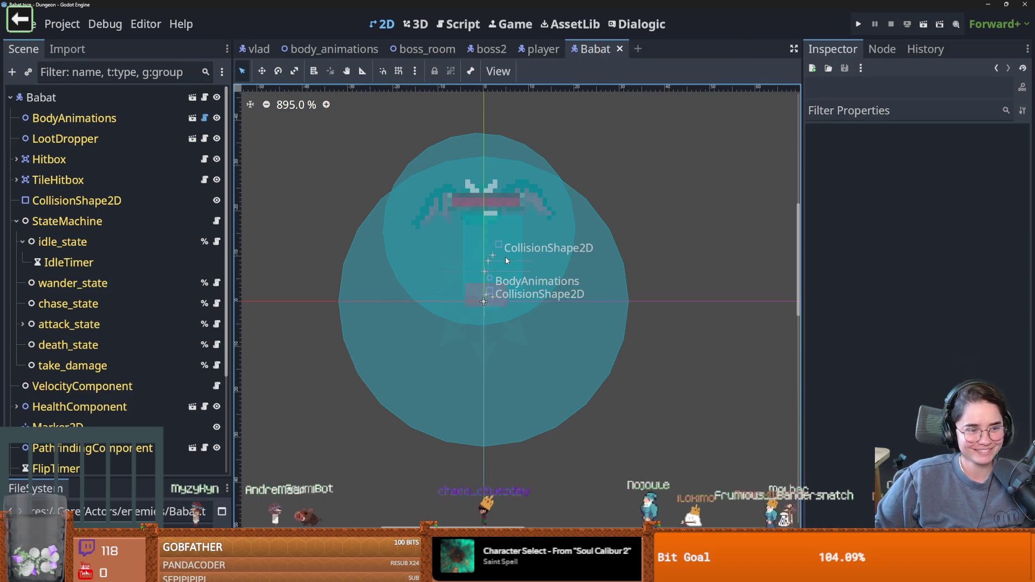
key("ctrl+s")
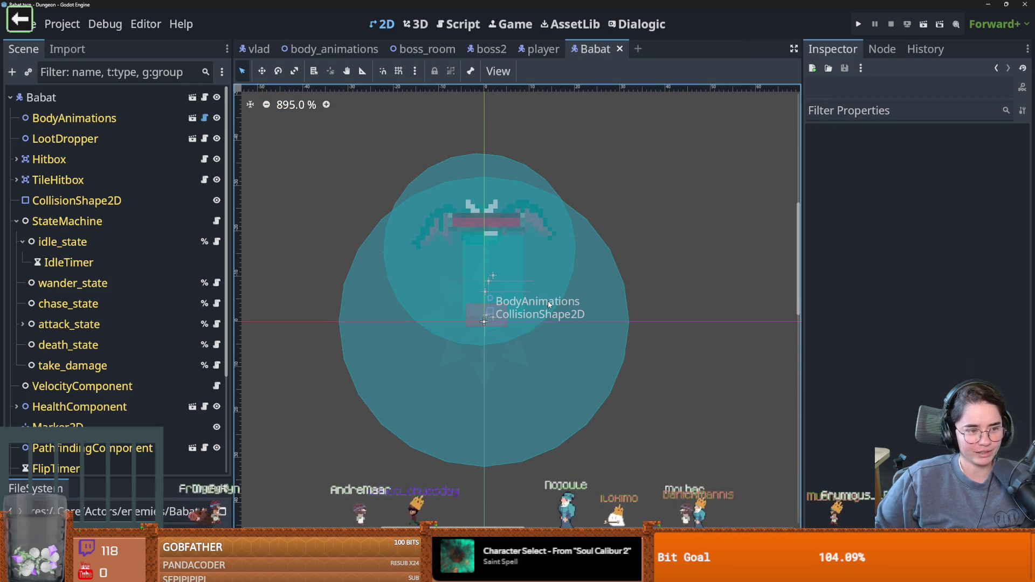
Select the bat's ContagionNode collision circle and open the enemy base scene
scroll(574, 316, "up", 2)
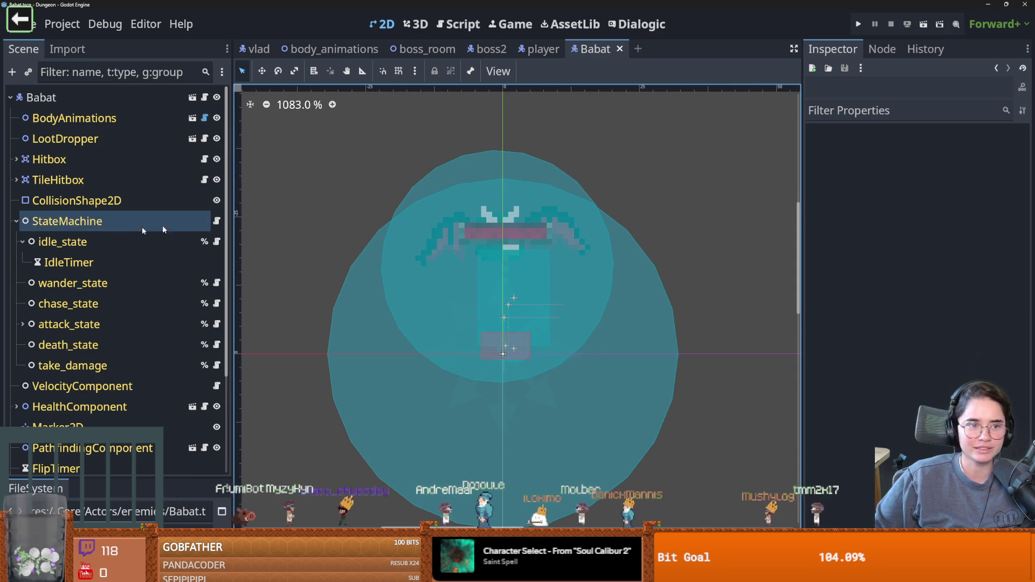
left_click(480, 237)
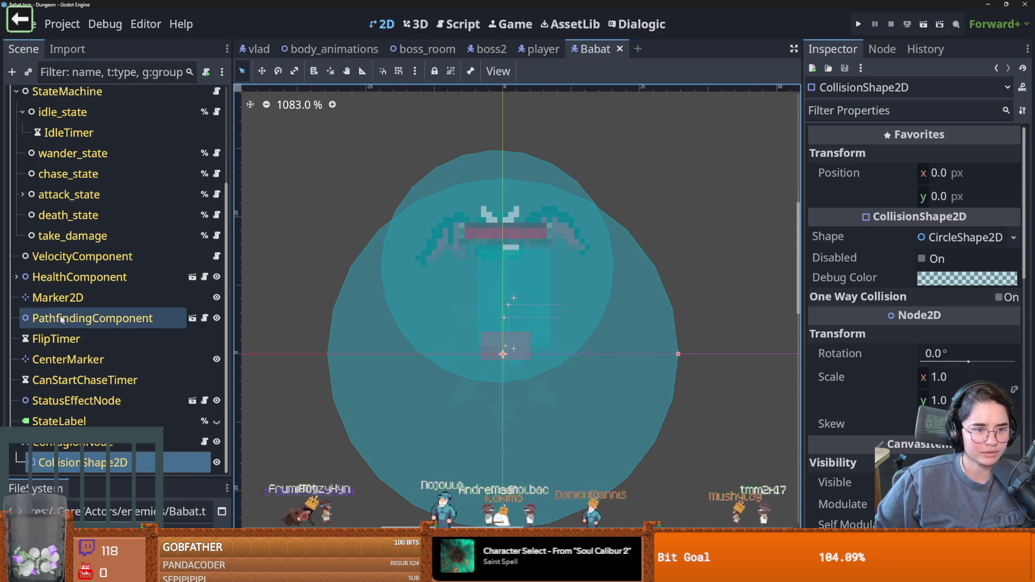
scroll(70, 266, "up", 5)
left_click(193, 97)
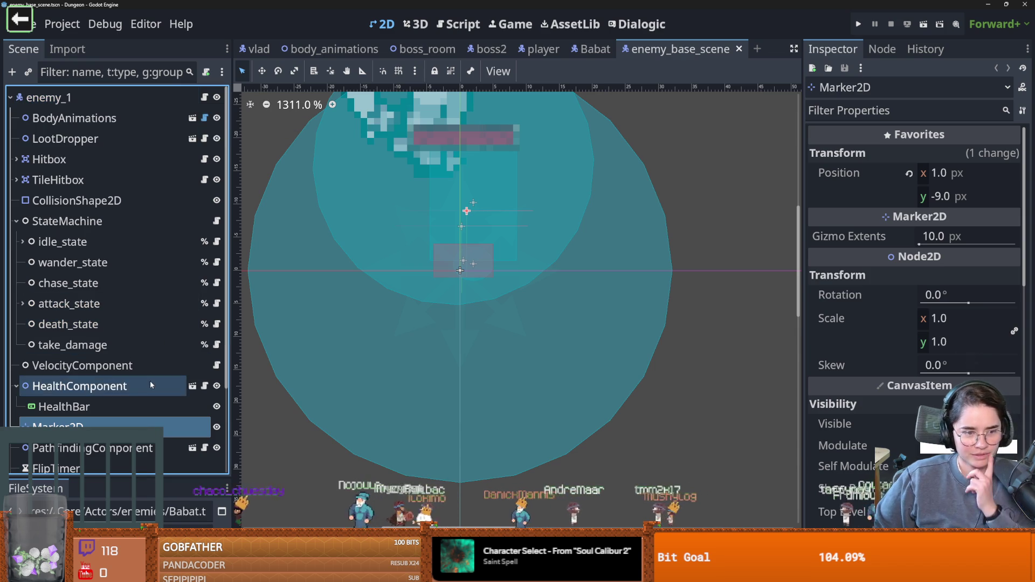
Collapse StateMachine, try moving HealthBar higher then undo it, and switch to body_animations
left_click(14, 221)
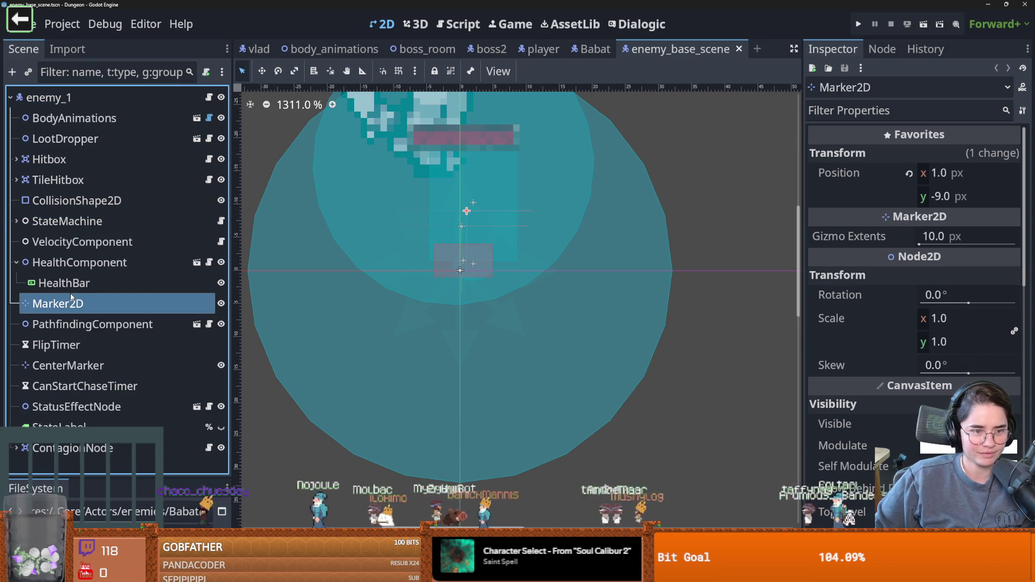
left_click(63, 283)
scroll(455, 280, "up", 4)
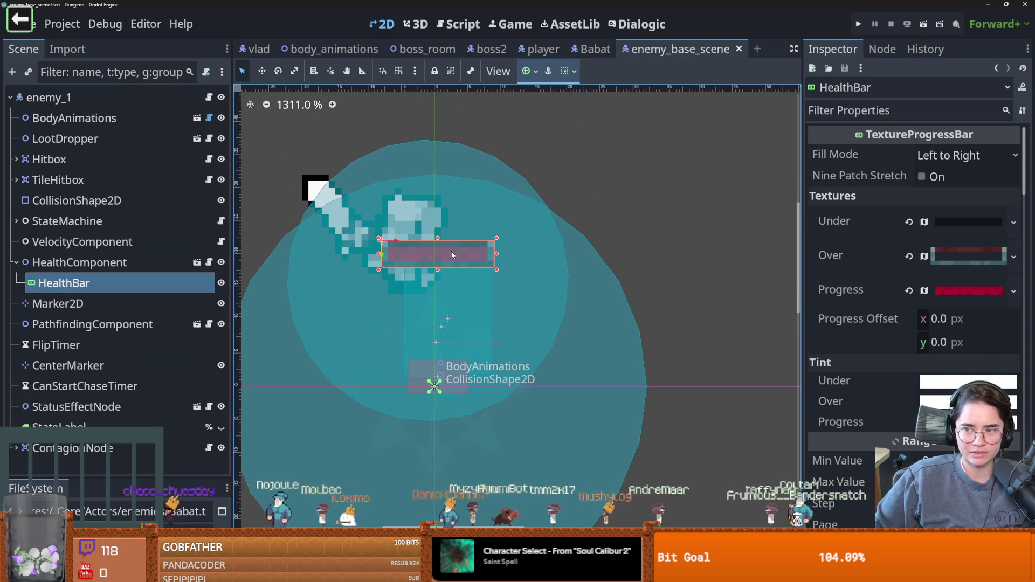
left_click_drag(453, 255, 443, 232)
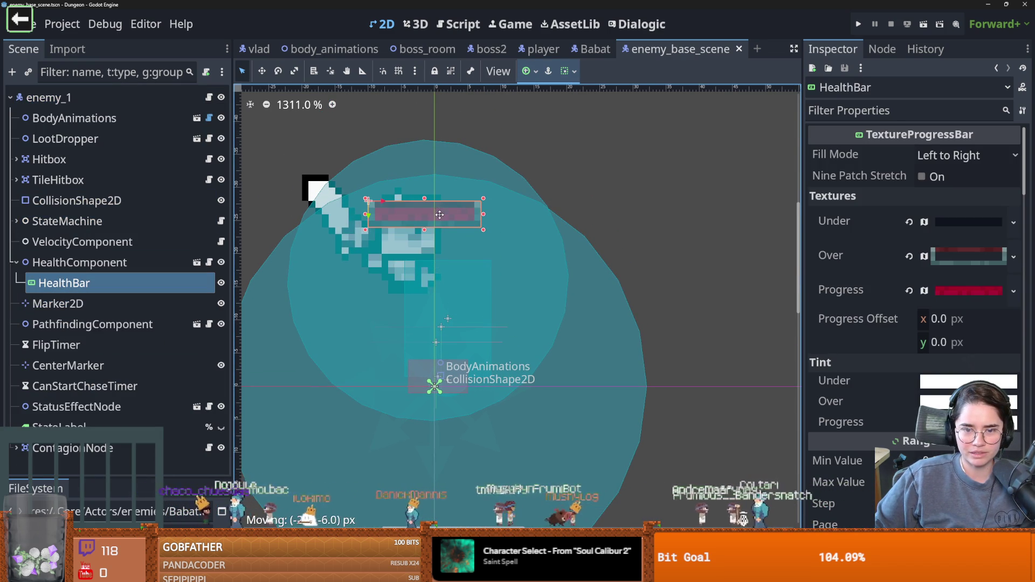
key("ctrl+z")
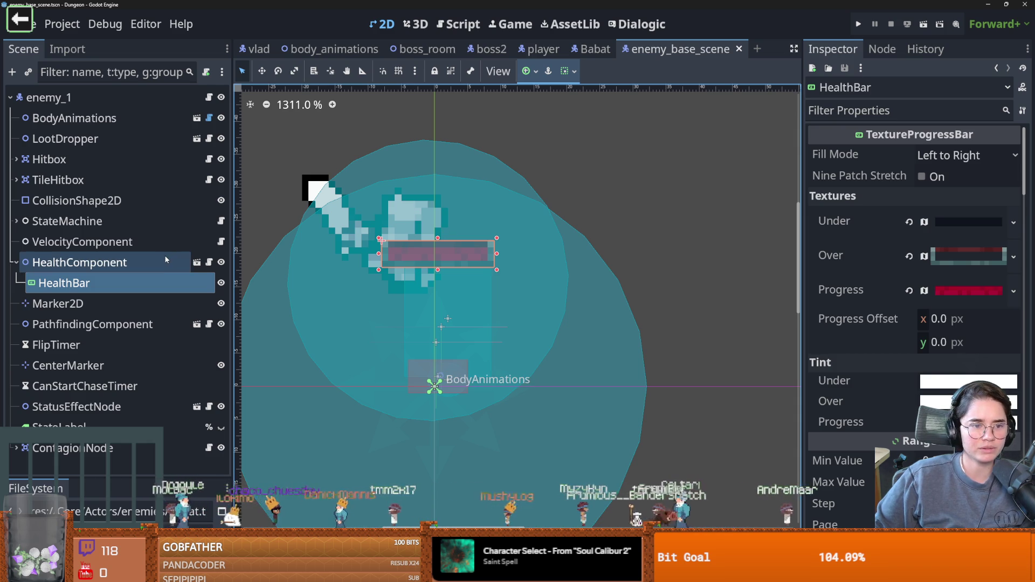
left_click(196, 119)
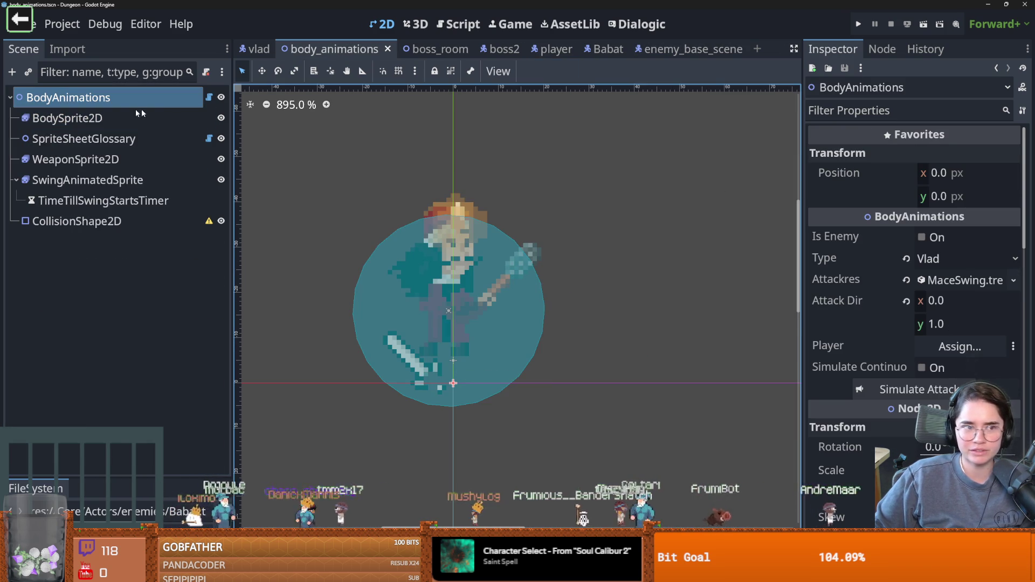
Reset BodySprite2D's offset to zero and save body_animations
left_click(164, 118)
left_click(909, 365)
key("ctrl+s")
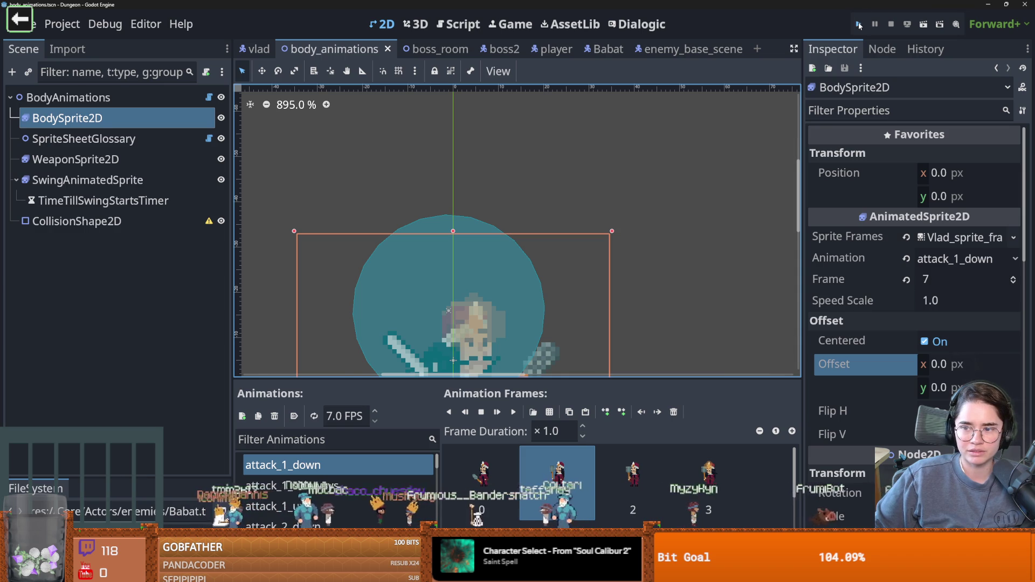
Run the game, start a new game as the Warrior and choose the default room
left_click(859, 25)
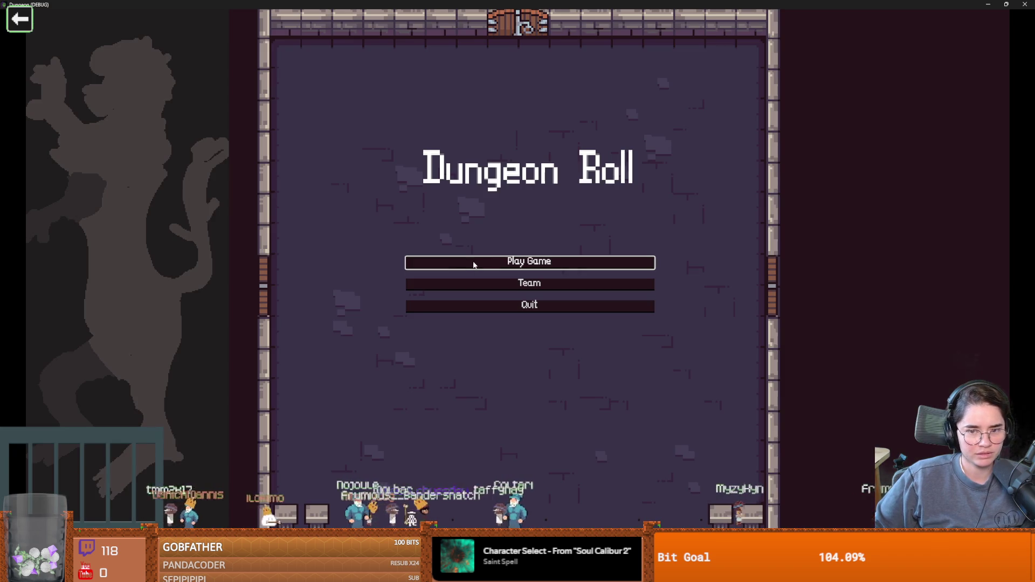
left_click(473, 264)
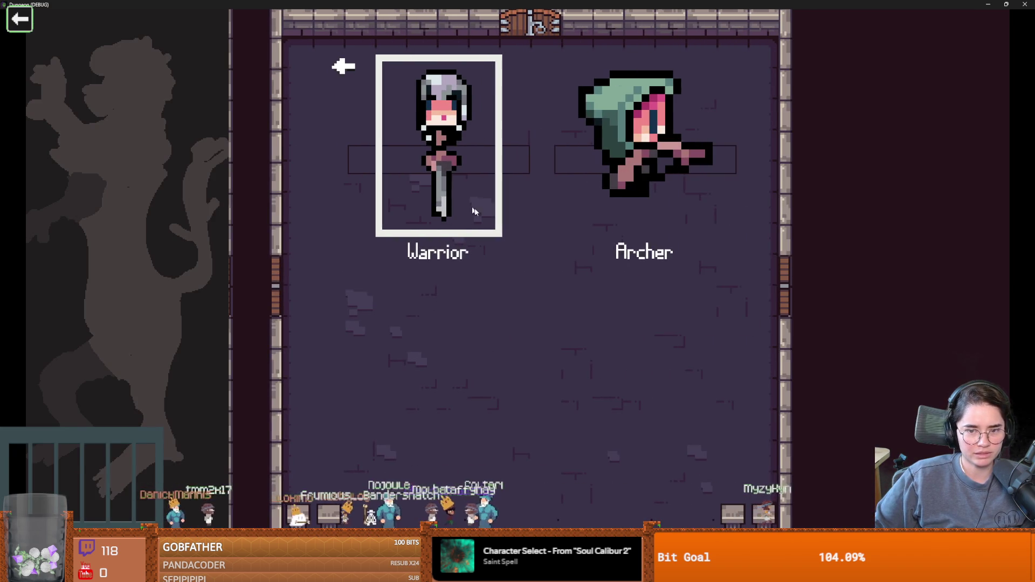
left_click(462, 207)
key("e")
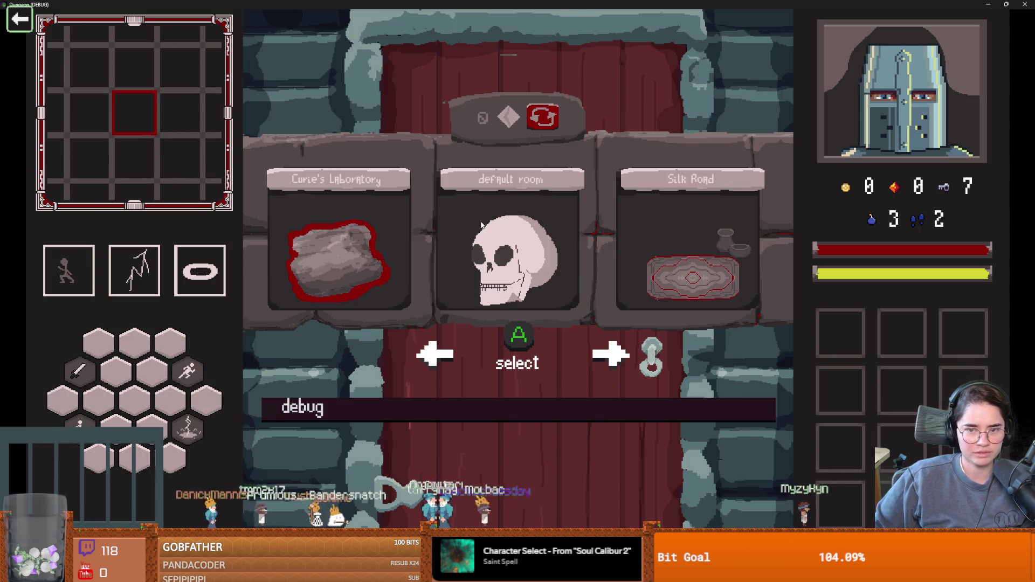
left_click(482, 224)
Walk toward the bats, then dash to the room centre and away to the lower left
key("d")
key("d")
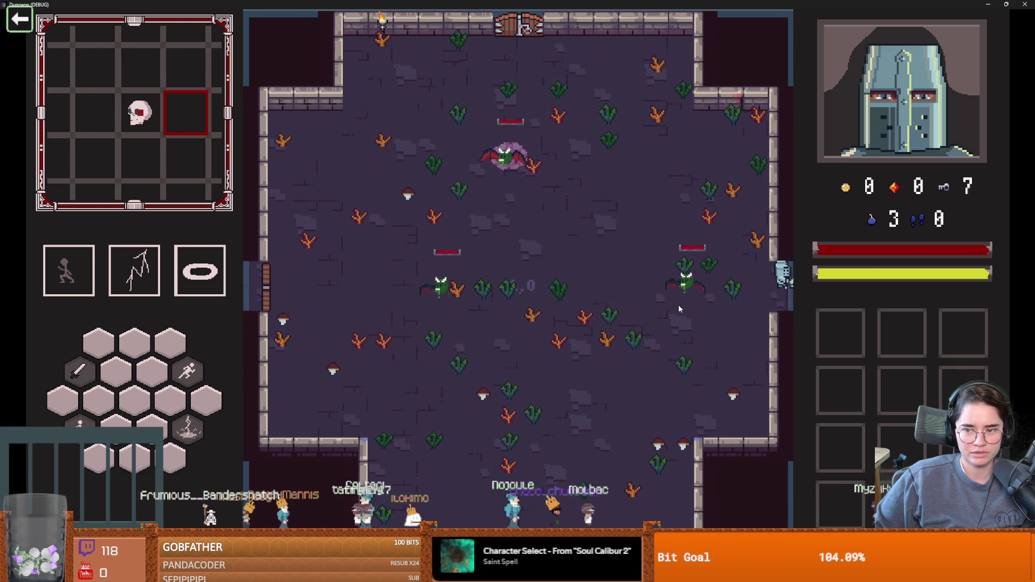
key("a")
key("w")
key("a")
key("space")
key("a")
key("space")
key("s")
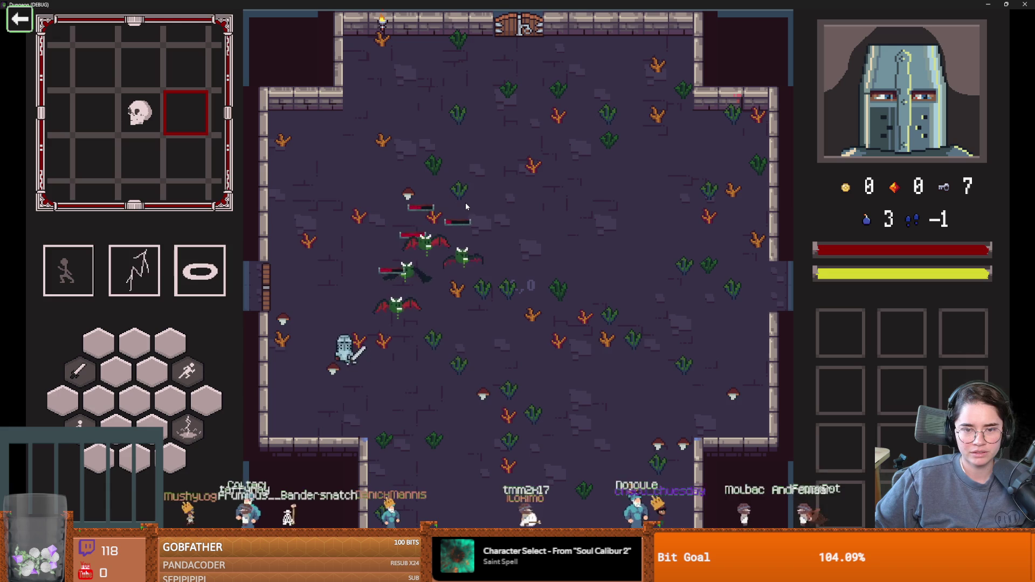
Cast a lightning strike and secondary ability at the bats, dashing above the room centre
left_click(465, 202)
key("d")
key("space")
right_click(389, 309)
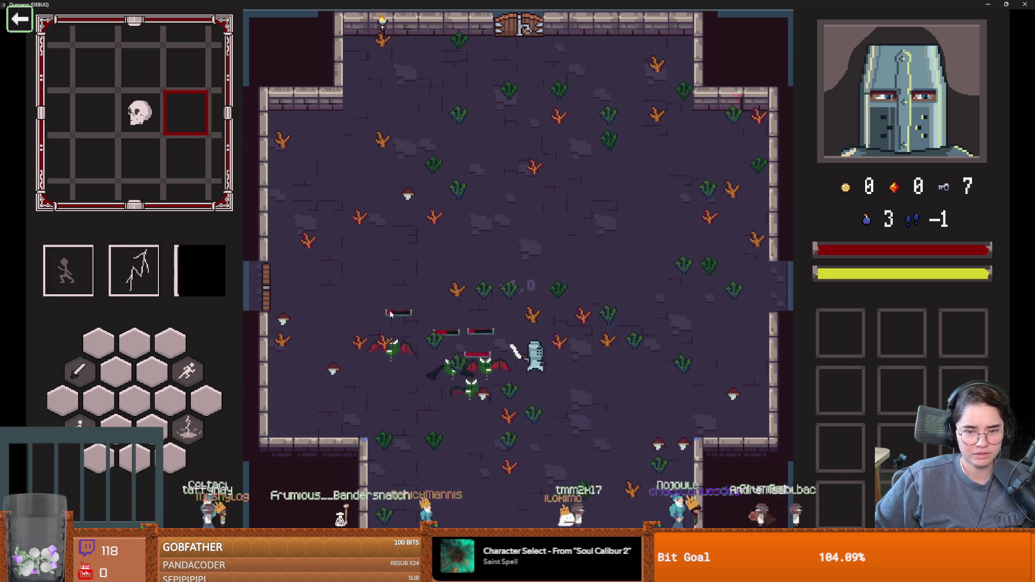
key("space")
key("a")
key("space")
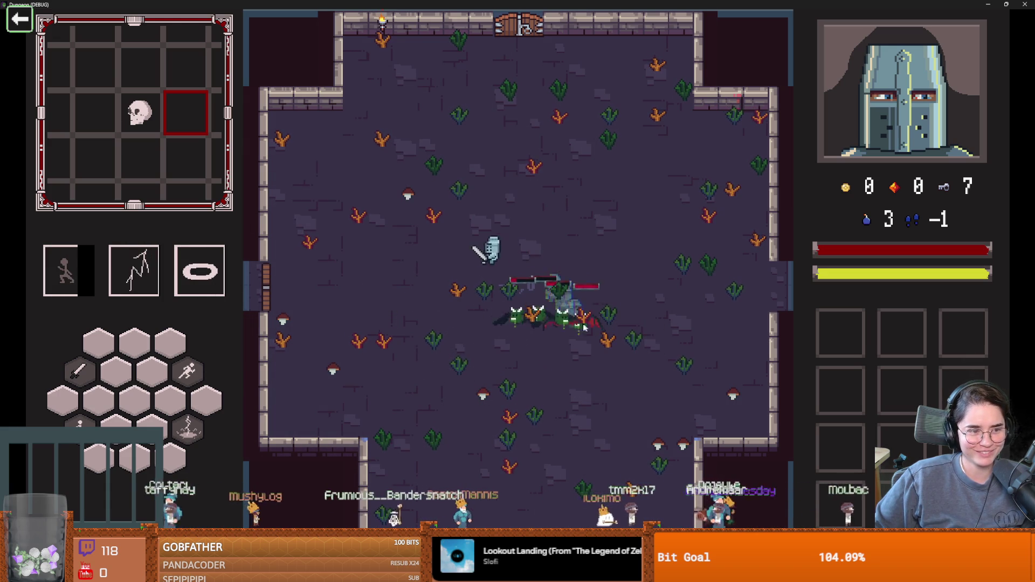
Dash right firing another lightning strike, then shrink the game window over the editor
key("a")
key("s")
key("d")
key("space")
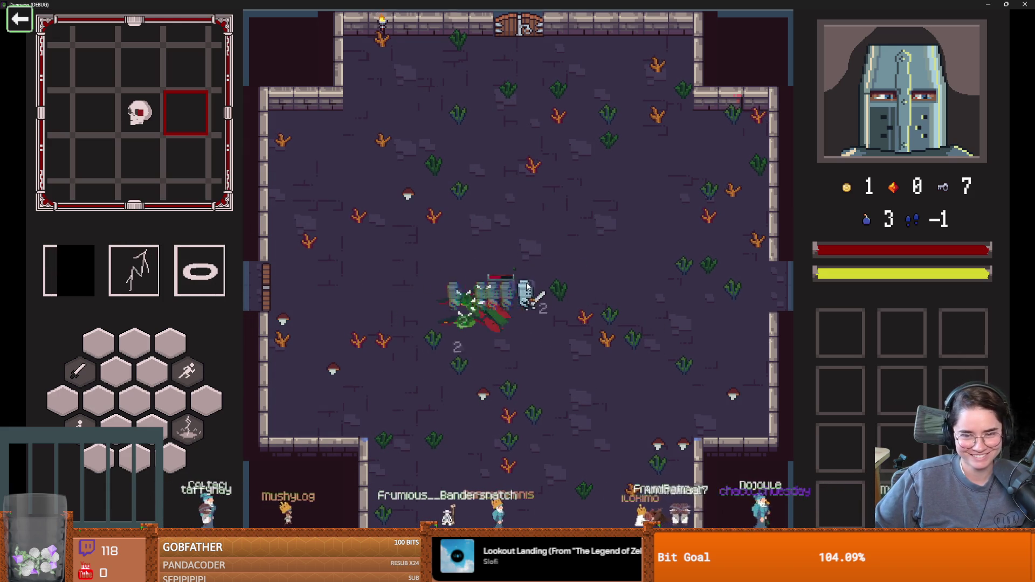
key("e")
key("e")
key("super+Down")
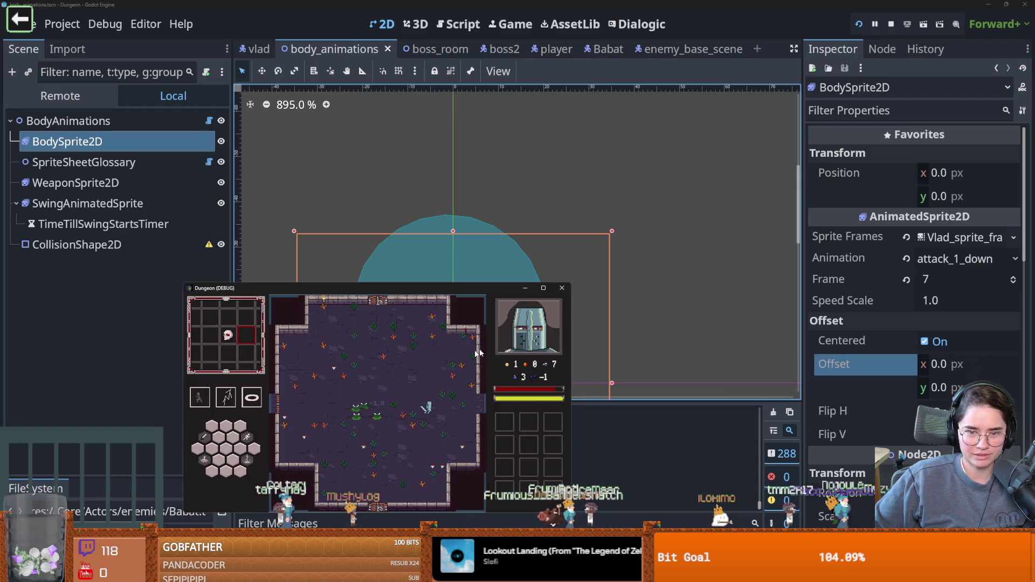
Stop the running playtest and save the current scene
left_click(562, 288)
key("ctrl+s")
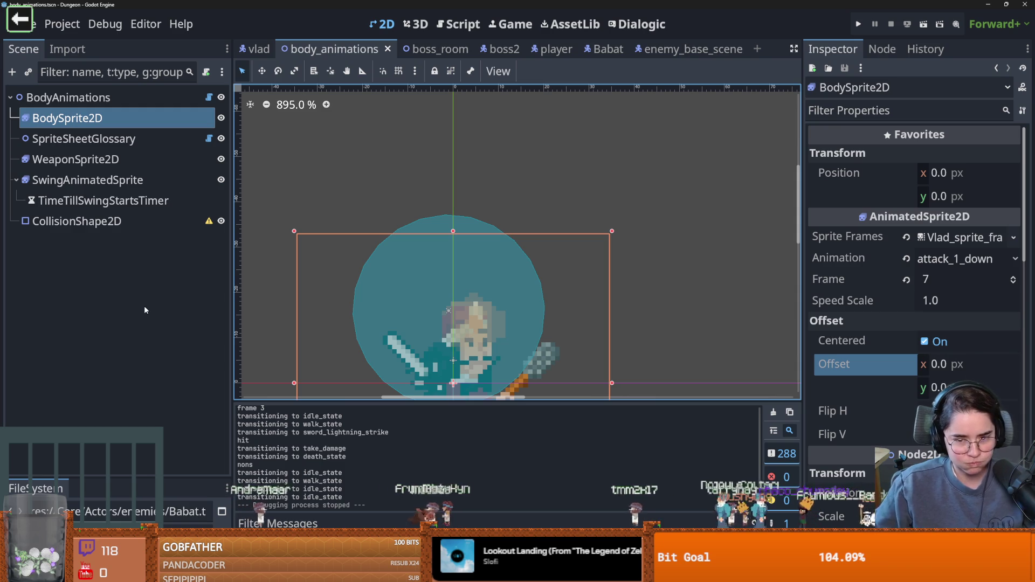
key("ctrl+s")
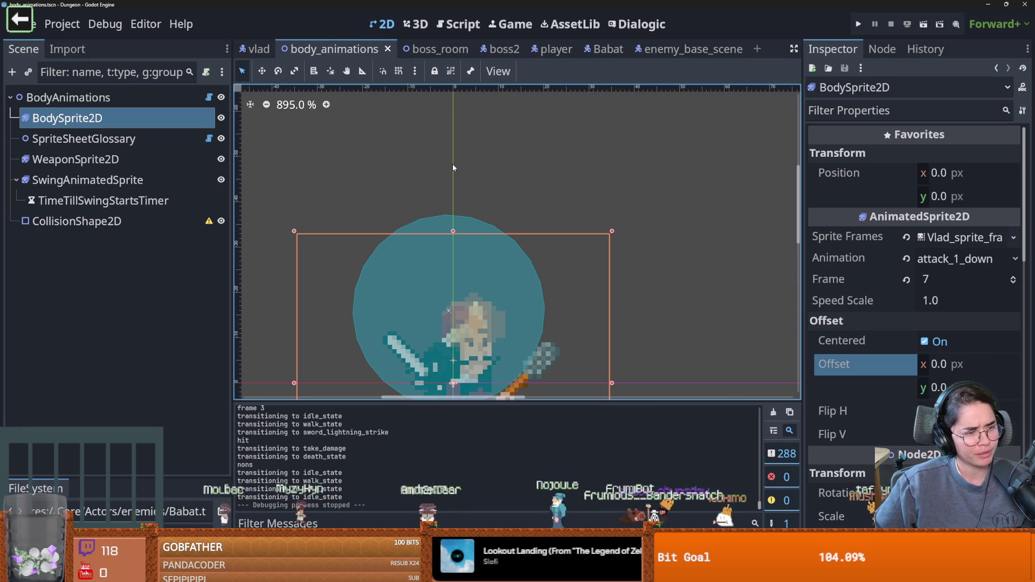
Recentre the sprite in the 2D canvas, save again, and switch to enemy_base_scene
mouse_move(492, 215)
left_mouse_down()
mouse_move(595, 151)
mouse_move(527, 200)
left_mouse_up()
key("ctrl+s")
key("ctrl+s")
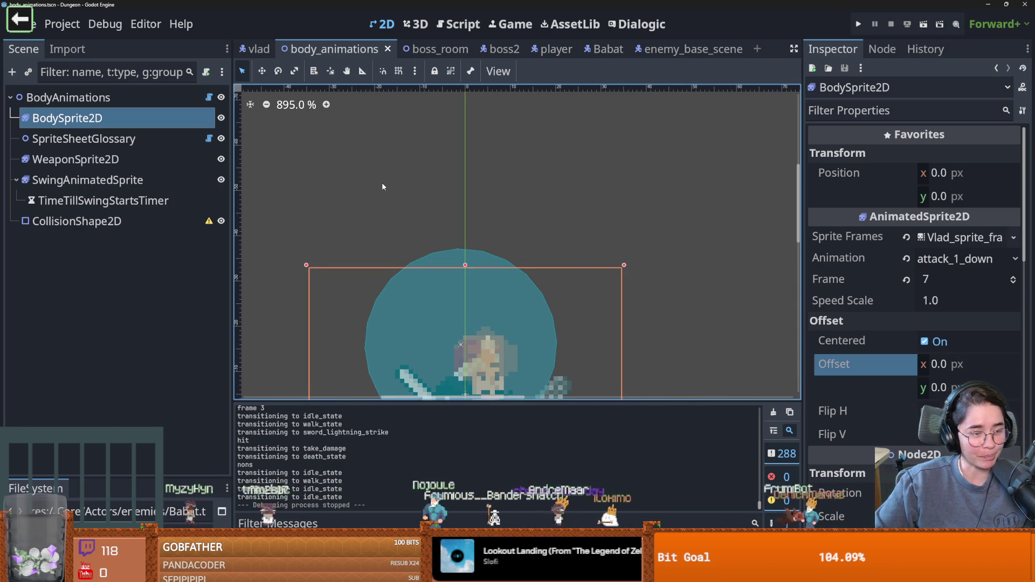
mouse_move(383, 185)
left_mouse_down()
mouse_move(455, 185)
mouse_move(490, 201)
left_mouse_up()
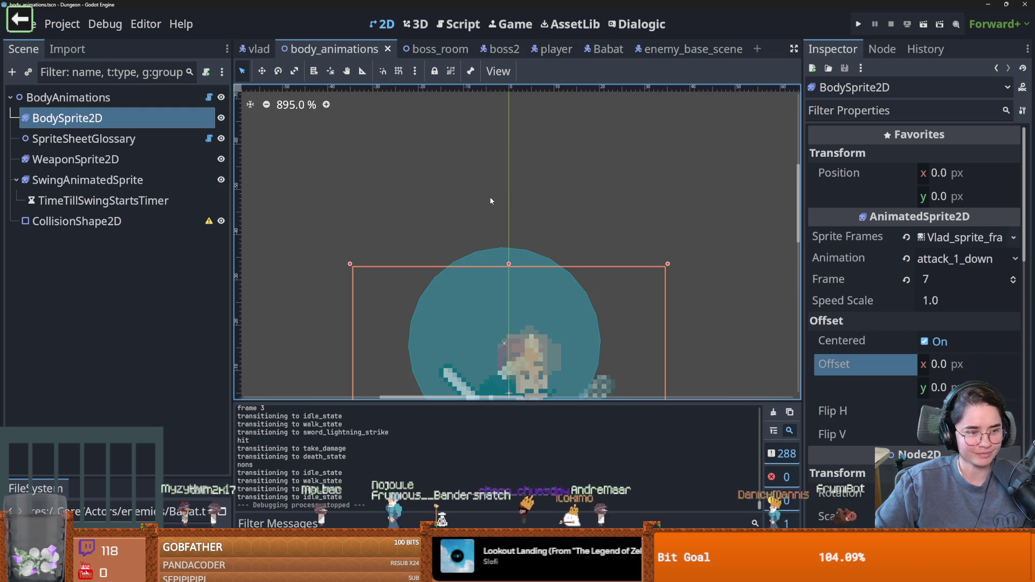
scroll(527, 180, "up", 1)
left_click(681, 49)
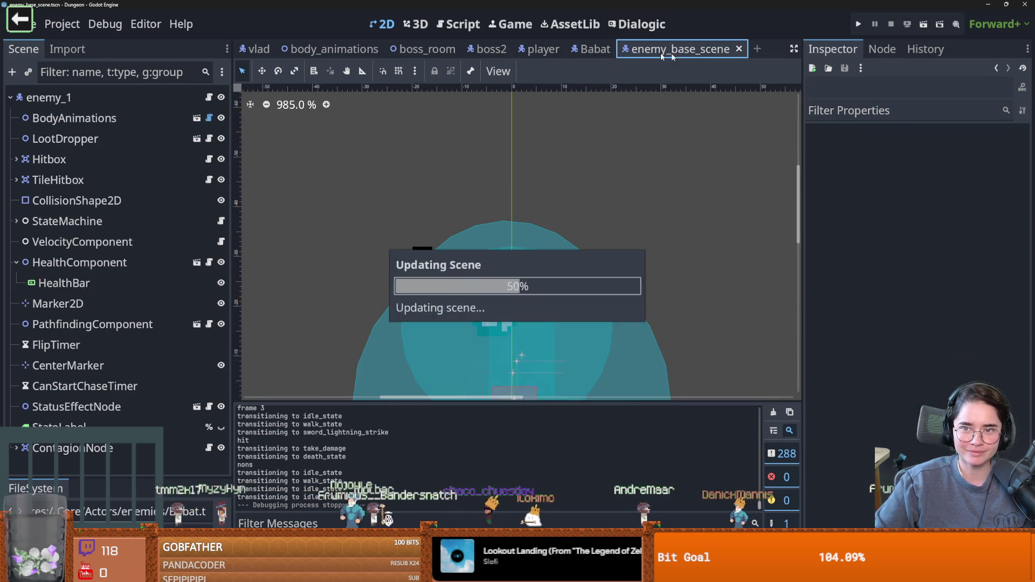
Save, pan the canvas right, and run a brief playtest to the Dungeon Roll title
key("ctrl+s")
key("ctrl+s")
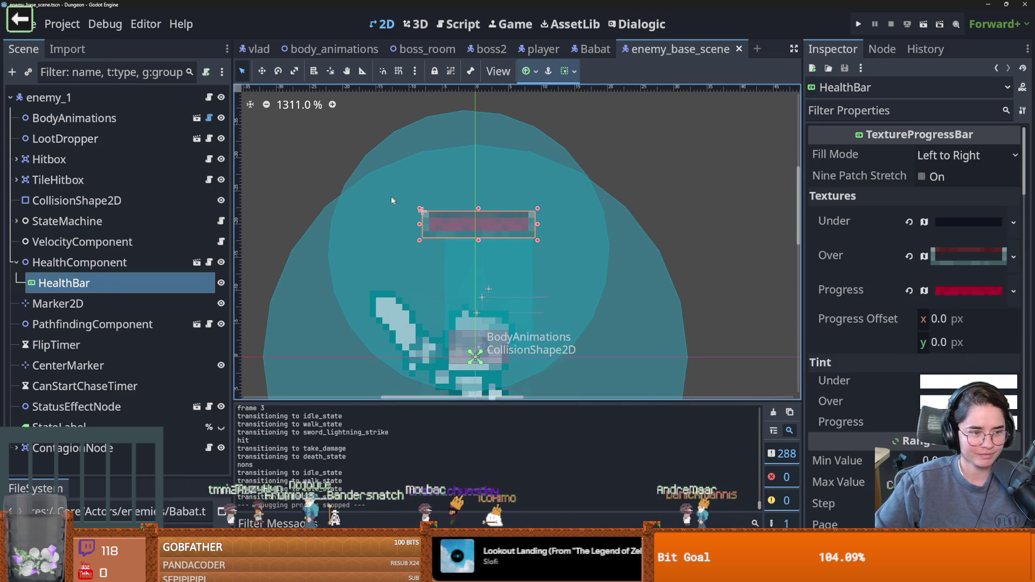
left_click_drag(322, 183, 382, 185)
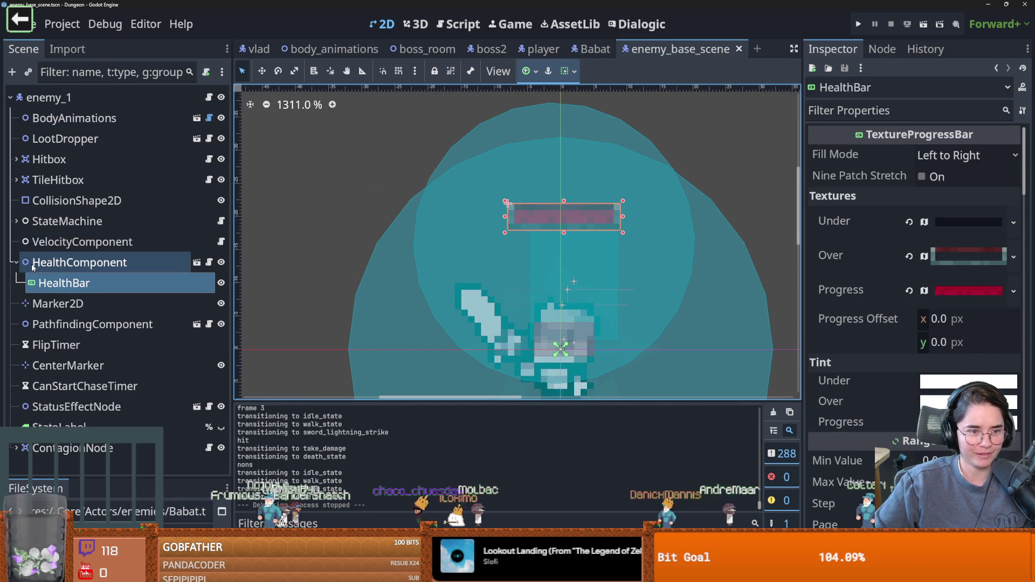
key("F5")
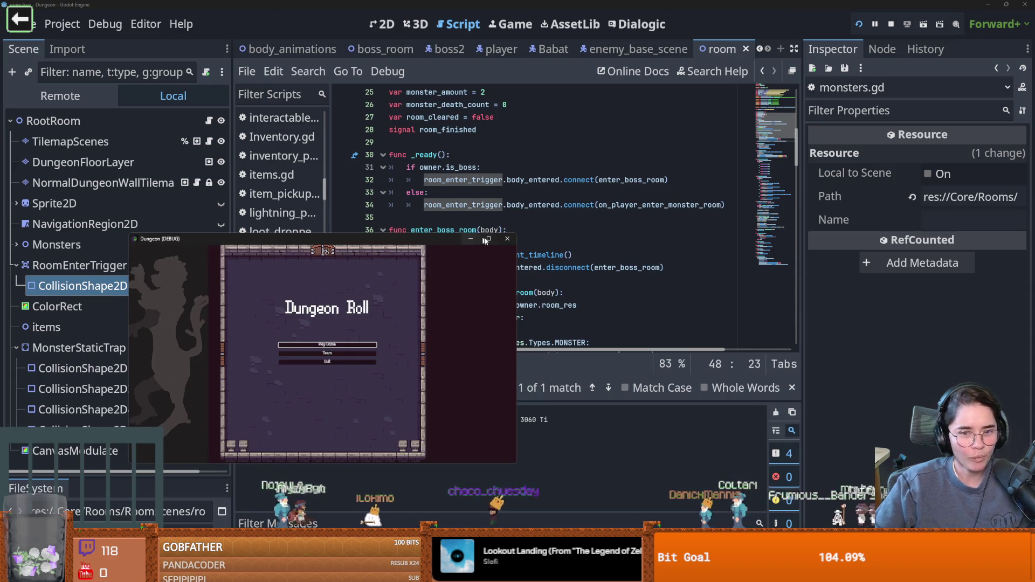
left_click(507, 239)
Toggle the RoomEnterTrigger's visibility and launch a new game from the main menu
left_click(176, 244)
key("h")
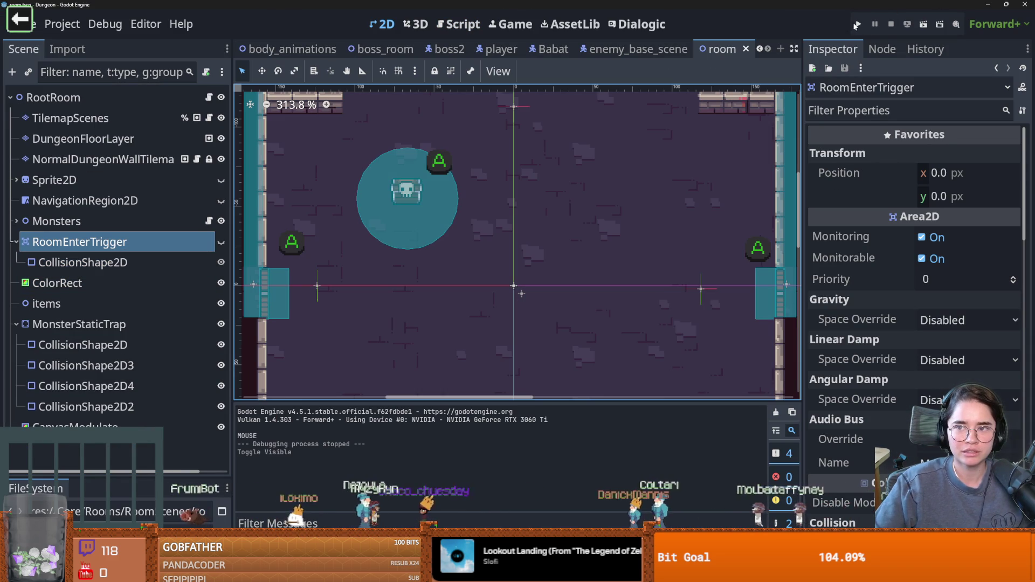
key("F5")
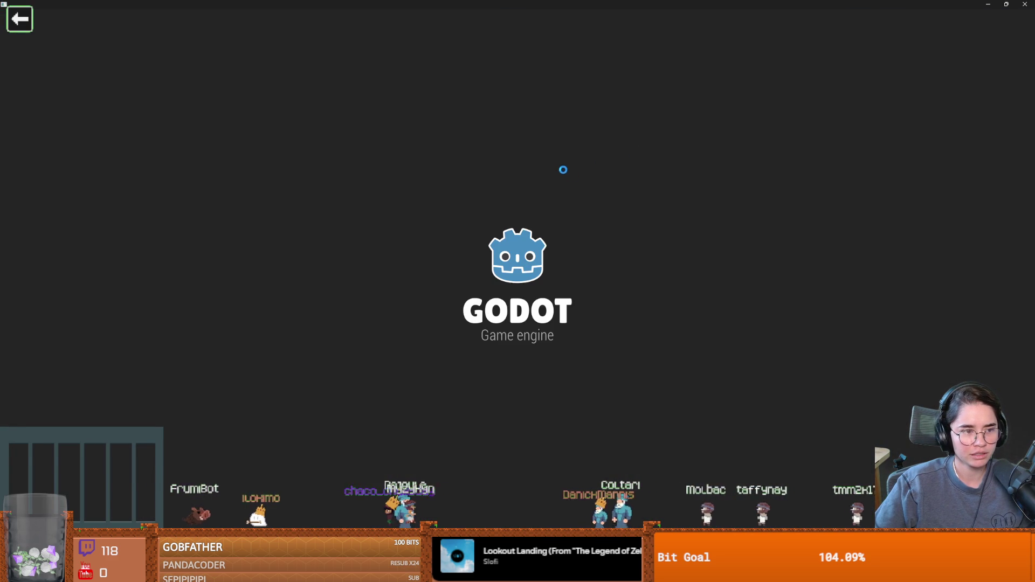
key("Return")
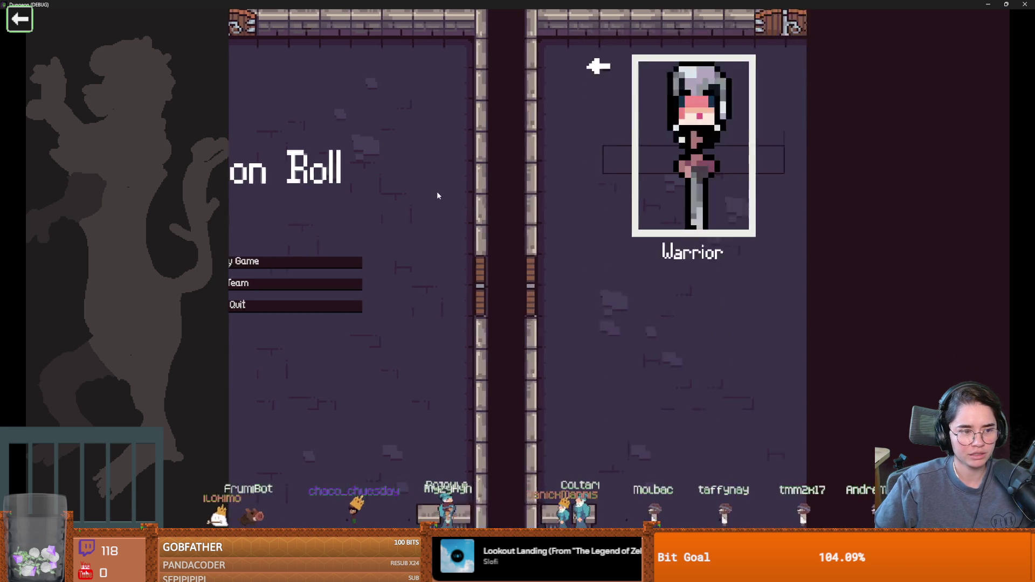
Play as the Warrior into a bat room, dash to the centre, then close the game
left_click(396, 196)
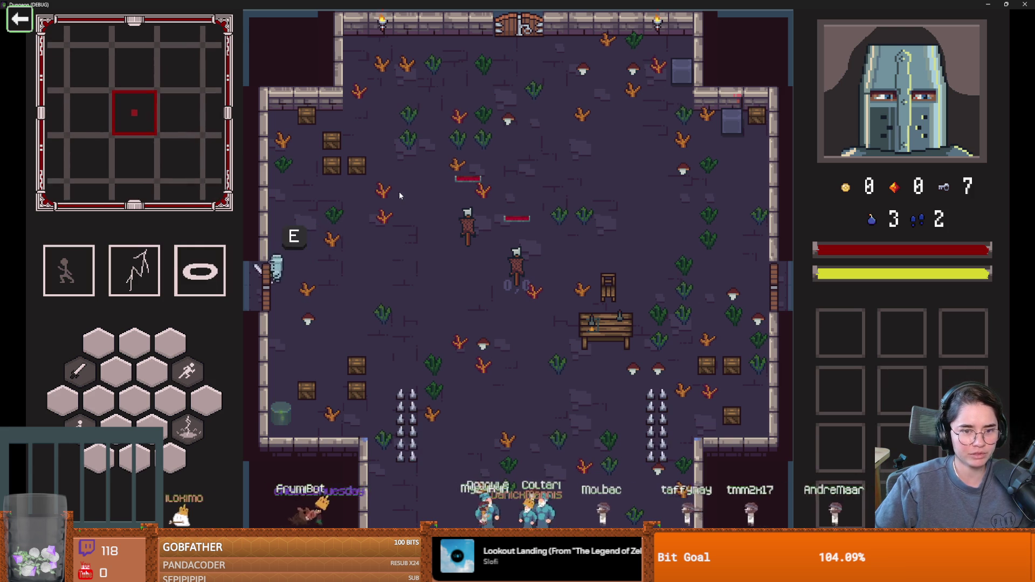
key("e")
left_click(347, 227)
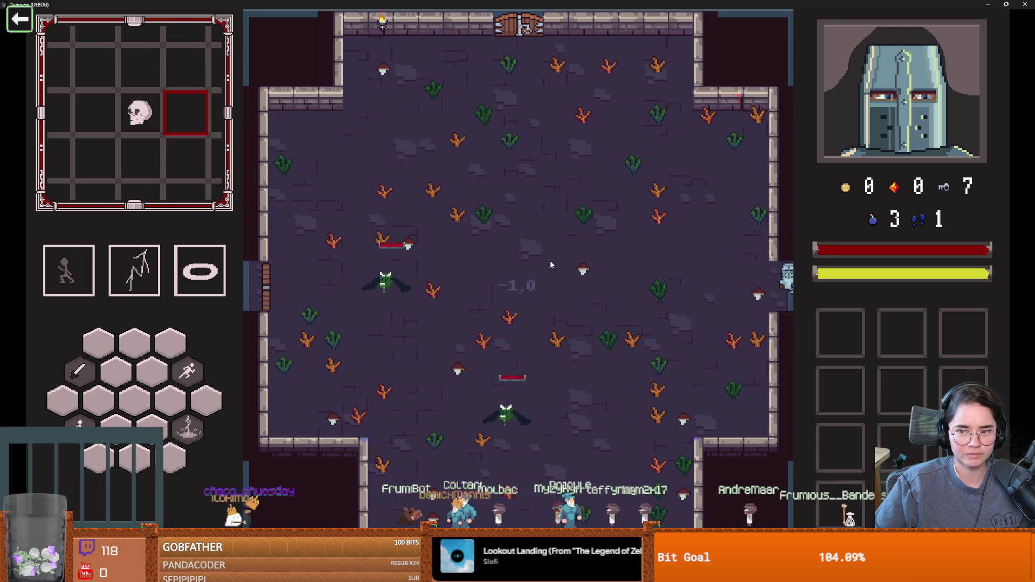
key("a")
key("space")
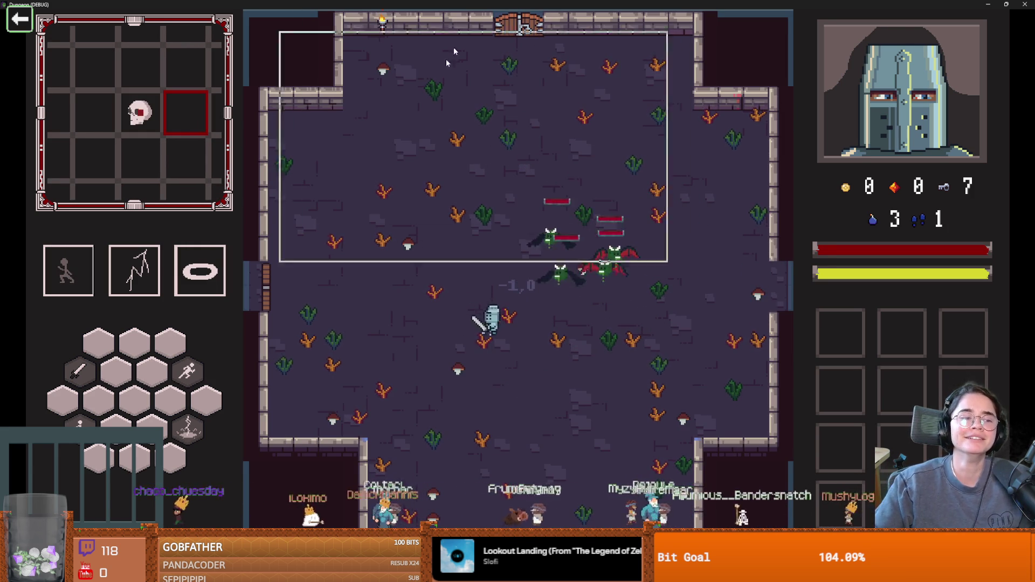
key("F8")
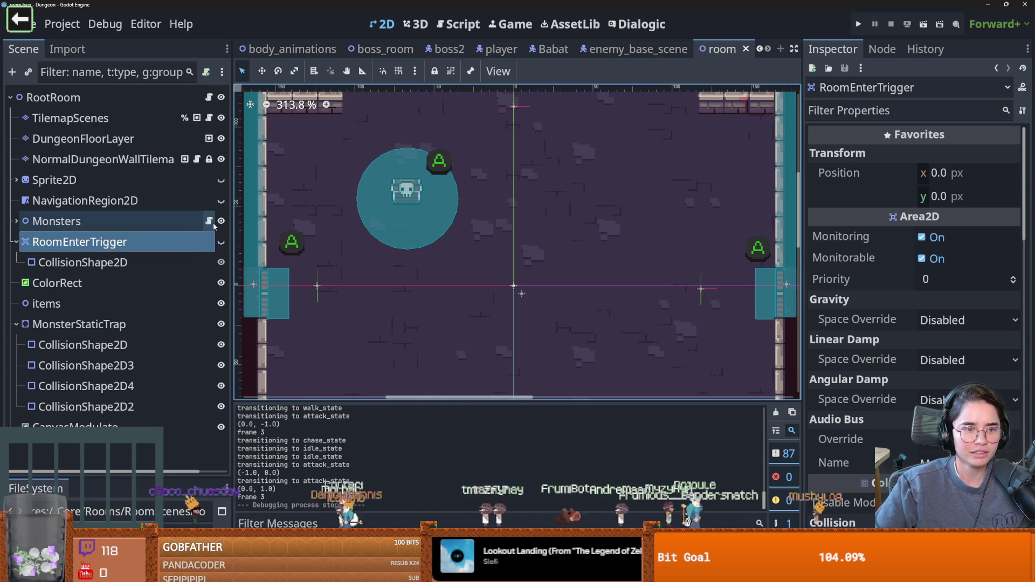
Open monsters.gd and inspect the room_res declaration and enter_room call
left_click(208, 221)
scroll(443, 230, "down", 2)
left_click(438, 230)
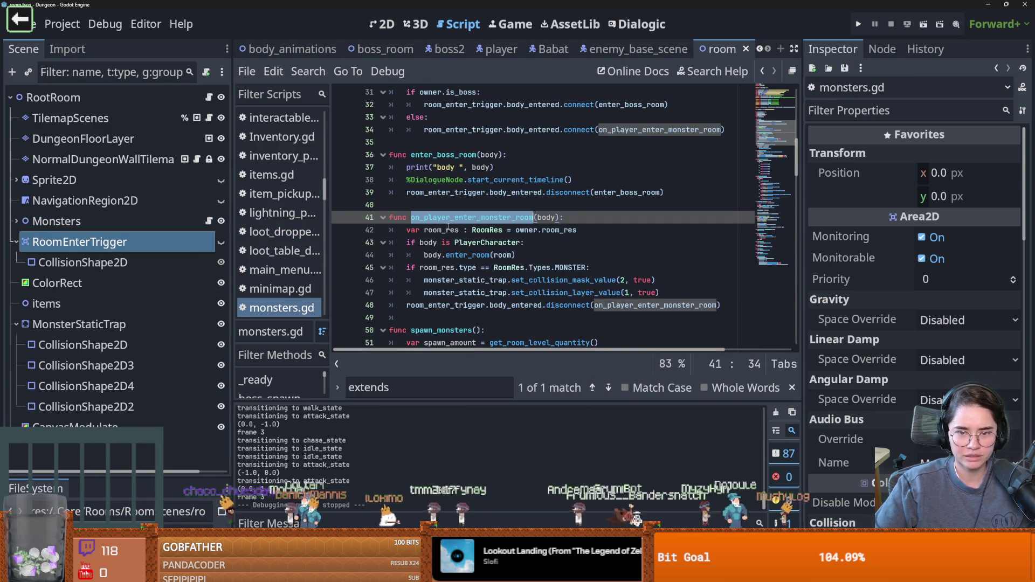
double_click(468, 255)
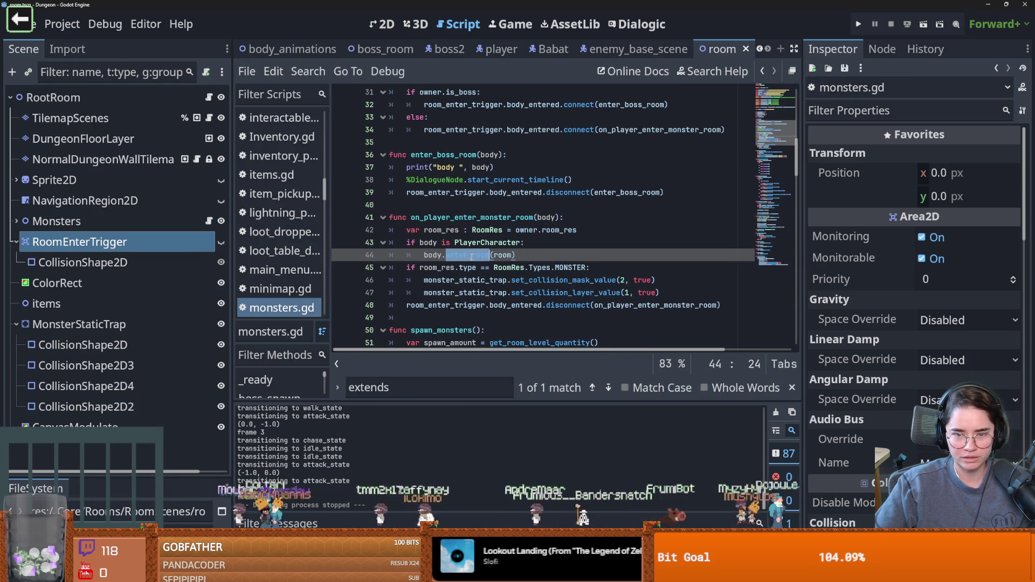
left_click(427, 233)
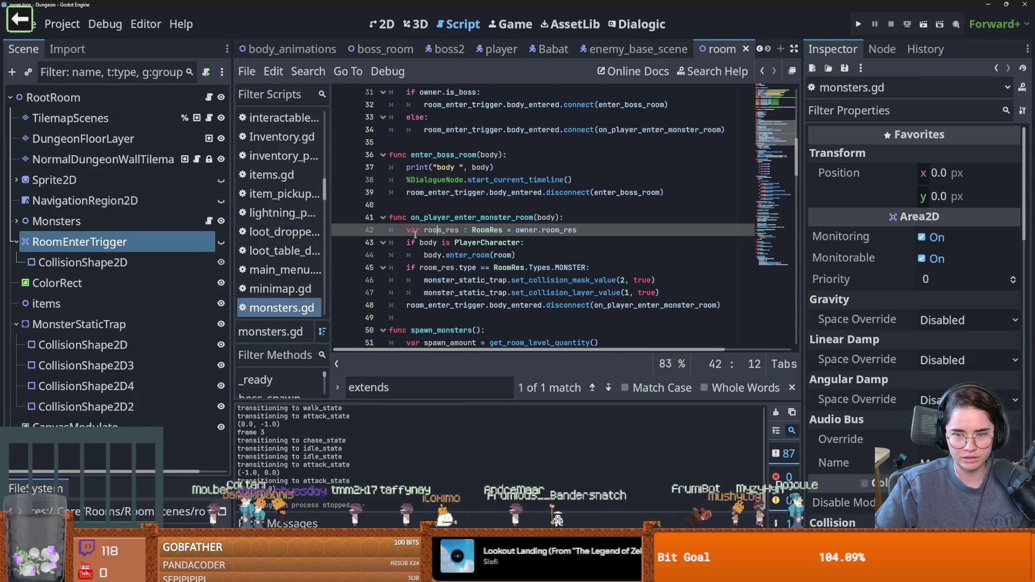
Move the room-entry trigger disconnect line to the function start and save
double_click(479, 307)
key("End")
key("shift+Home")
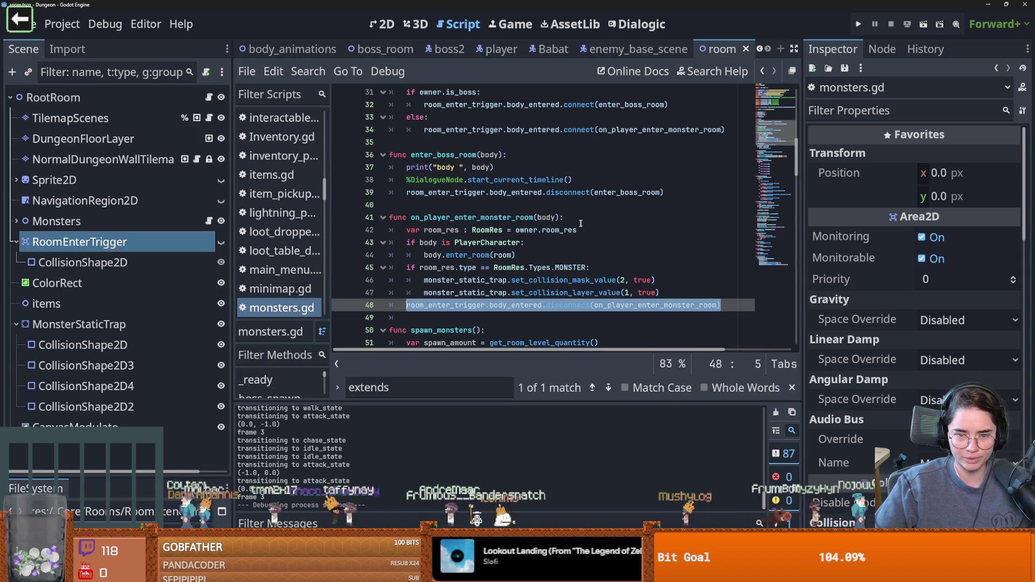
key("alt+Up")
key("alt+Up")
key("alt+Up")
key("ctrl+s")
Add a blank line after the disconnect call in on_player_enter_monster_room and save
double_click(476, 218)
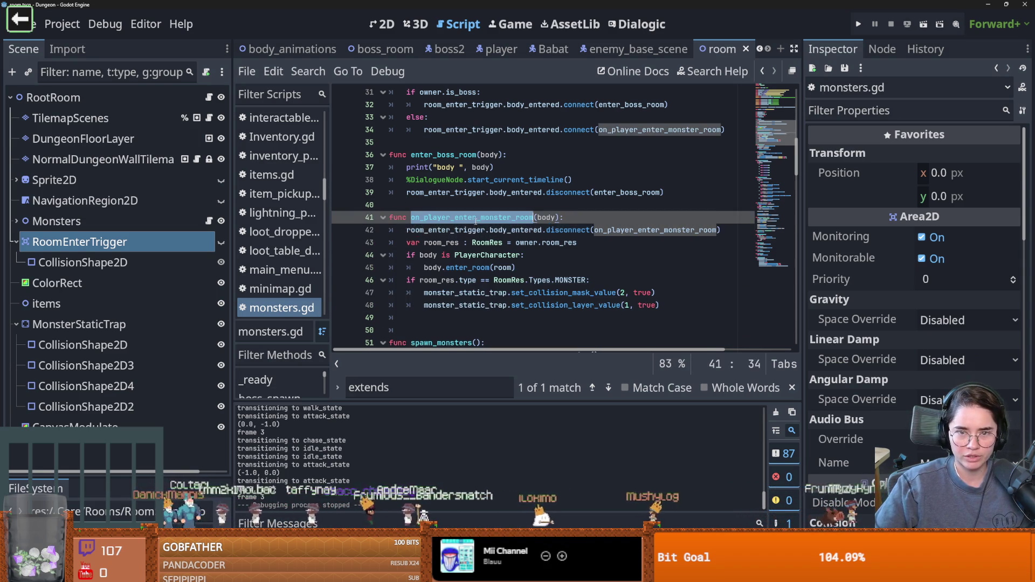
double_click(464, 130)
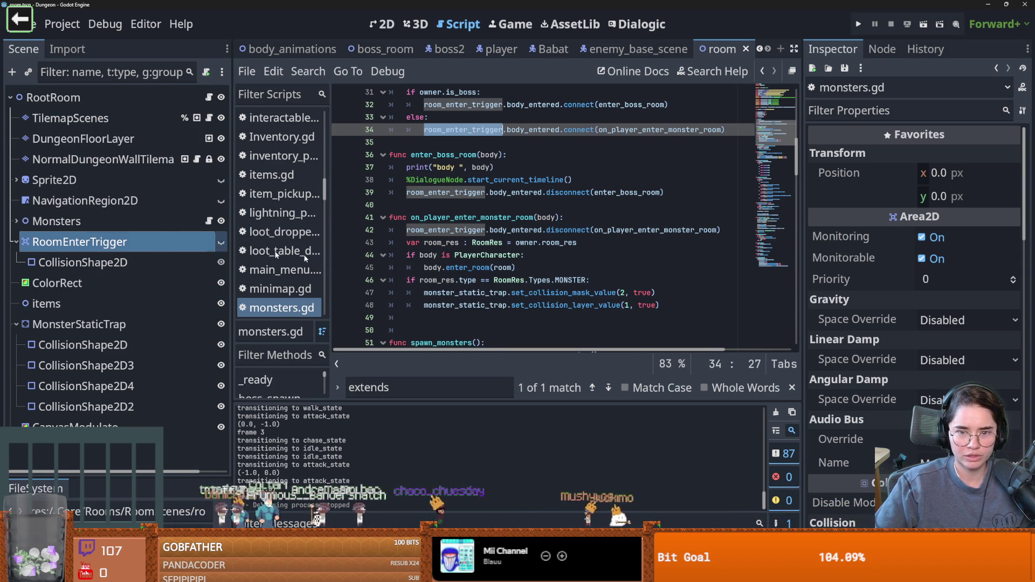
left_click(496, 267)
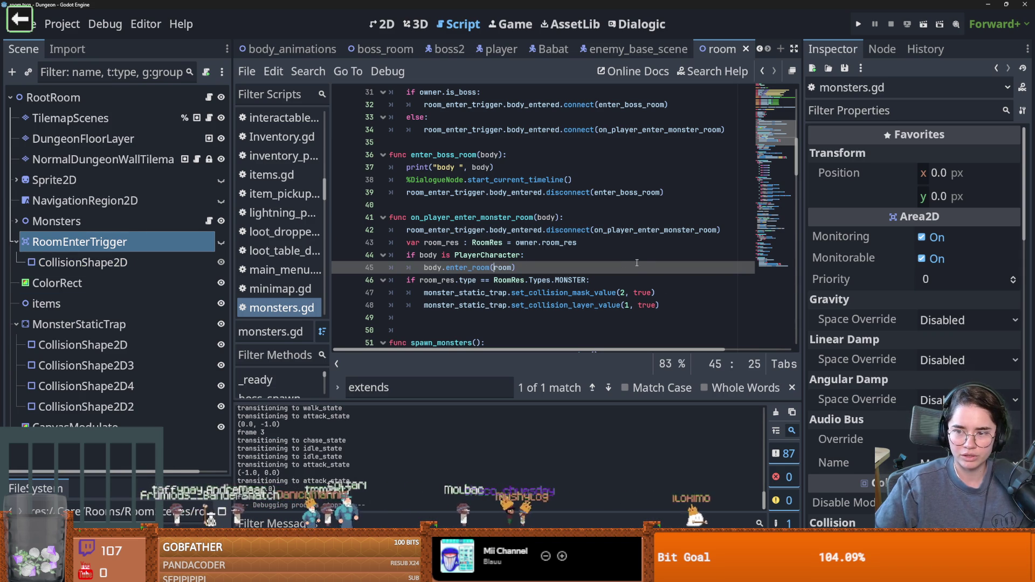
left_click(717, 232)
key("Return")
key("ctrl+s")
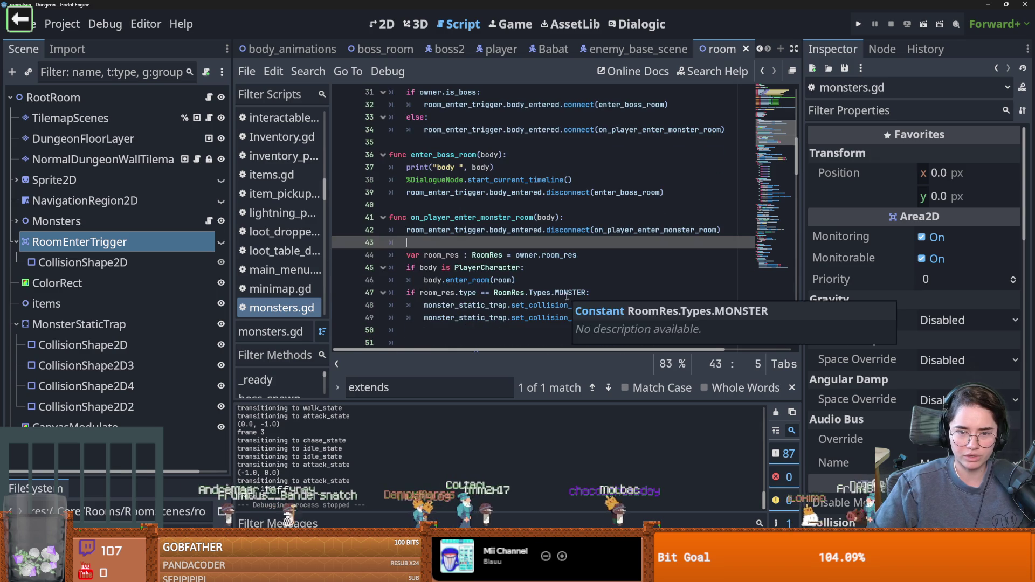
double_click(433, 280)
double_click(464, 280)
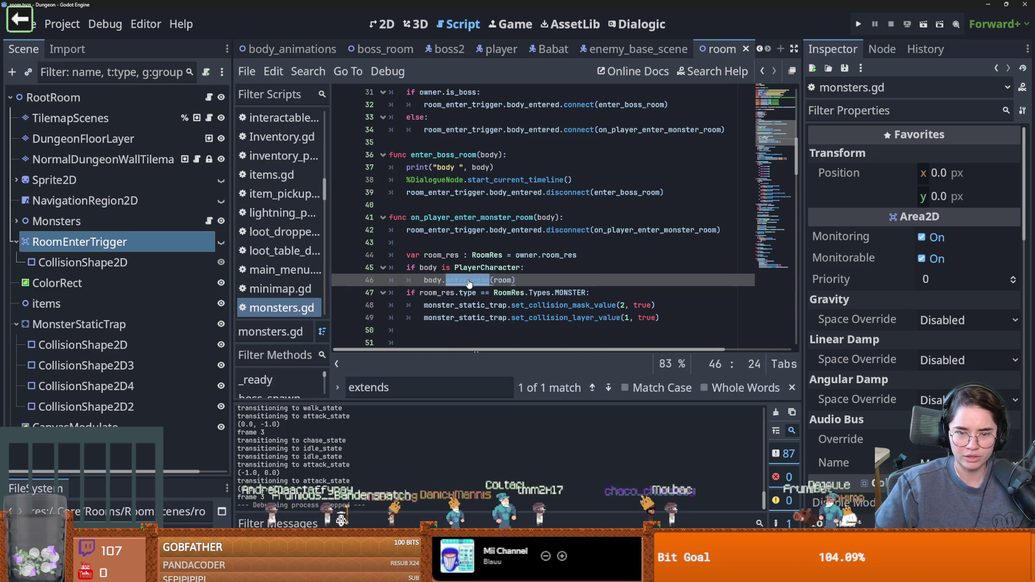